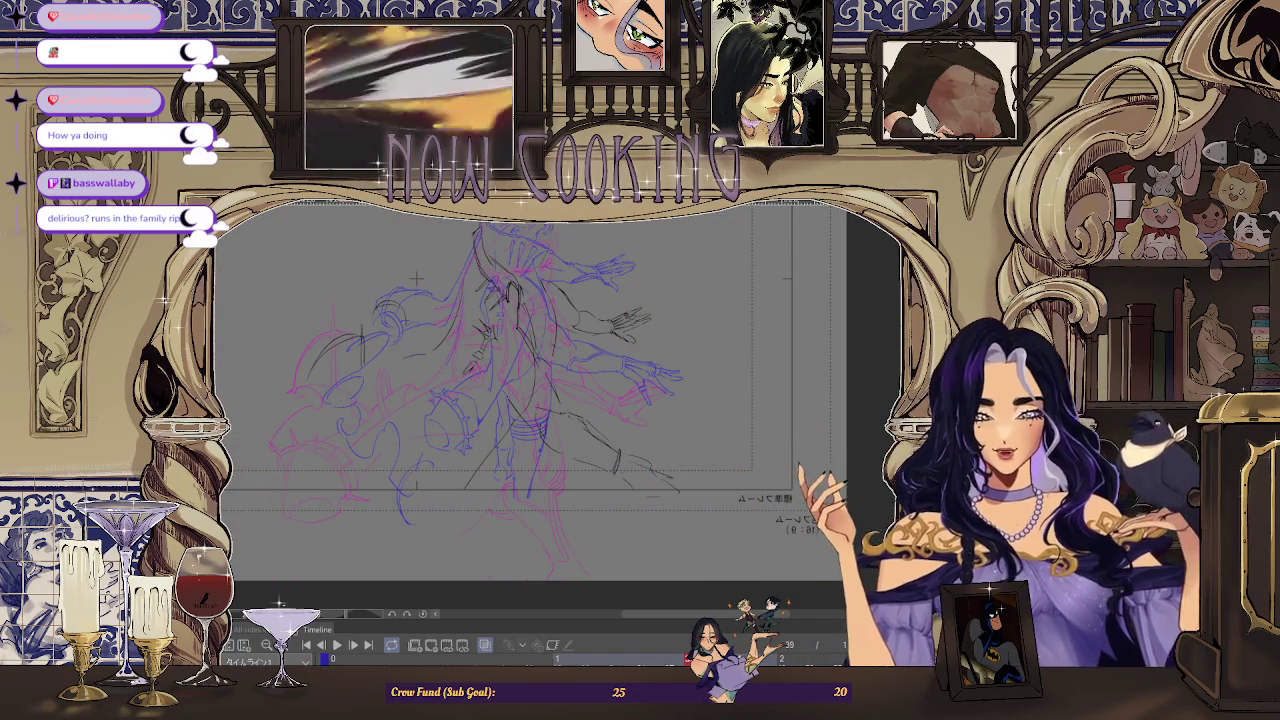
Flip between neighbouring animation frames to compare the poses, returning to the original frame.
{"action": "key", "text": "Right"}
{"action": "key", "text": "Right"}
{"action": "key", "text": "Right"}
{"action": "key", "text": "Right"}
{"action": "key", "text": "Right"}
{"action": "key", "text": "Left"}
{"action": "key", "text": "Left"}
{"action": "key", "text": "Right"}
{"action": "key", "text": "Right"}
{"action": "key", "text": "Left"}
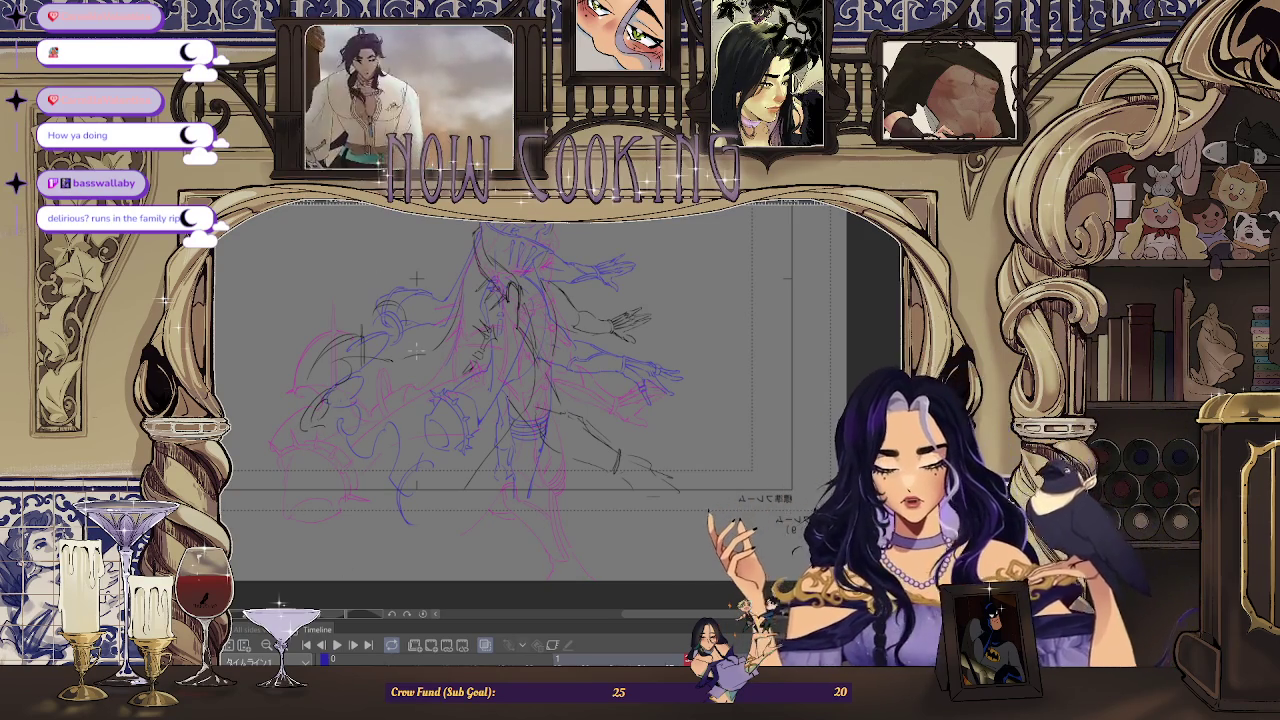
Trace black pen lines over the blue and pink rough for the torso, outstretched arm and clawed hand.
{"action": "scroll", "coordinate": [500, 380], "scroll_direction": "down", "scroll_amount": 2}
{"action": "scroll", "coordinate": [500, 380], "scroll_direction": "down", "scroll_amount": 2}
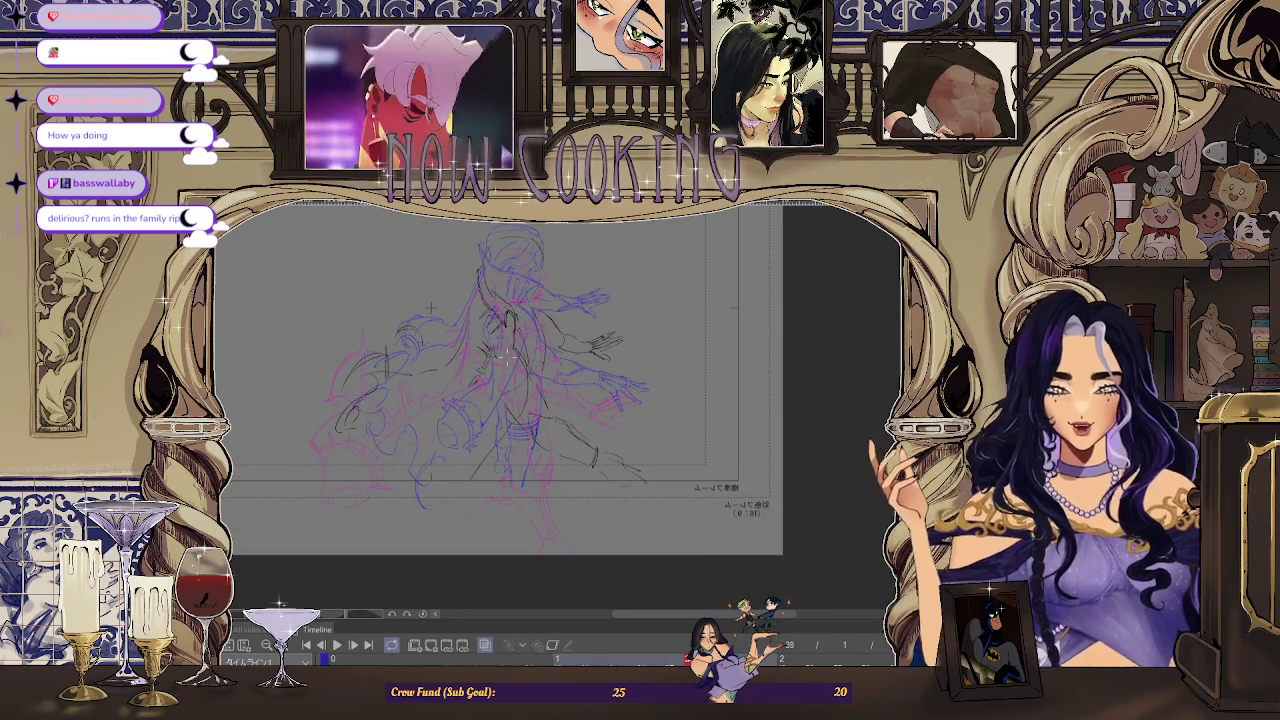
{"action": "scroll", "coordinate": [503, 353], "scroll_direction": "up", "scroll_amount": 1}
{"action": "scroll", "coordinate": [510, 330], "scroll_direction": "up", "scroll_amount": 1}
{"action": "scroll", "coordinate": [541, 261], "scroll_direction": "up", "scroll_amount": 1}
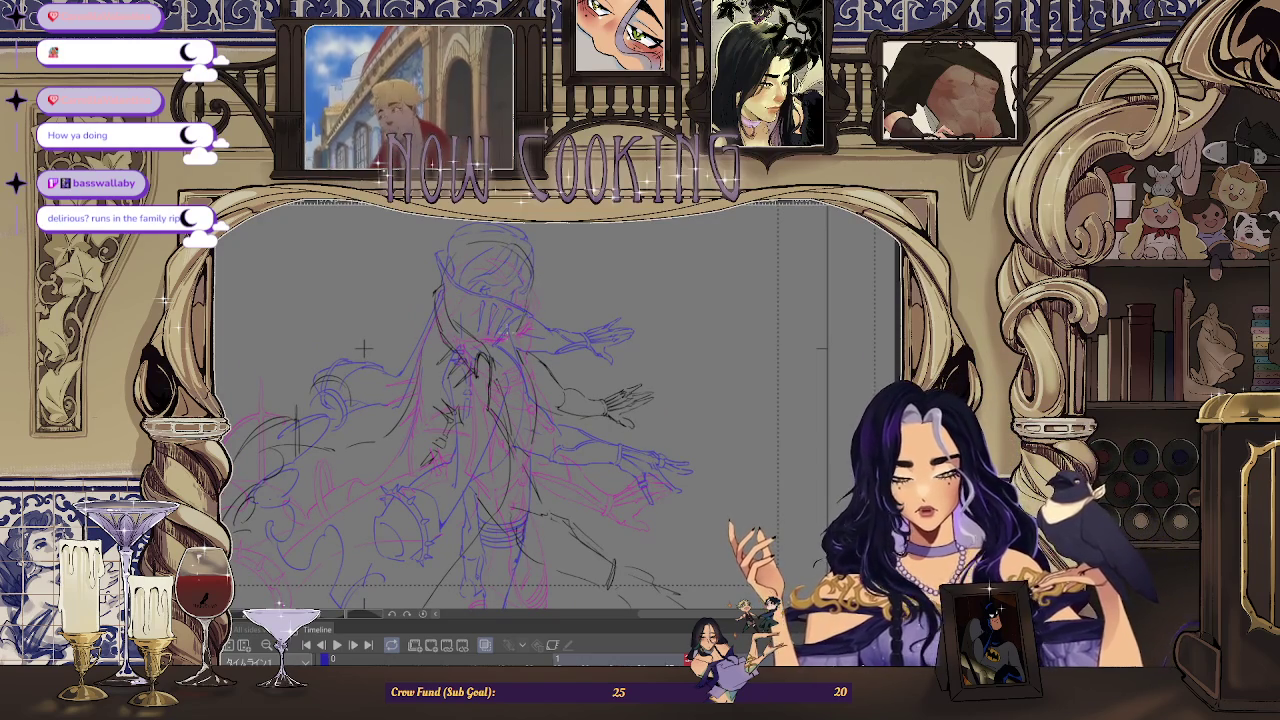
{"action": "scroll", "coordinate": [409, 346], "scroll_direction": "down", "scroll_amount": 1}
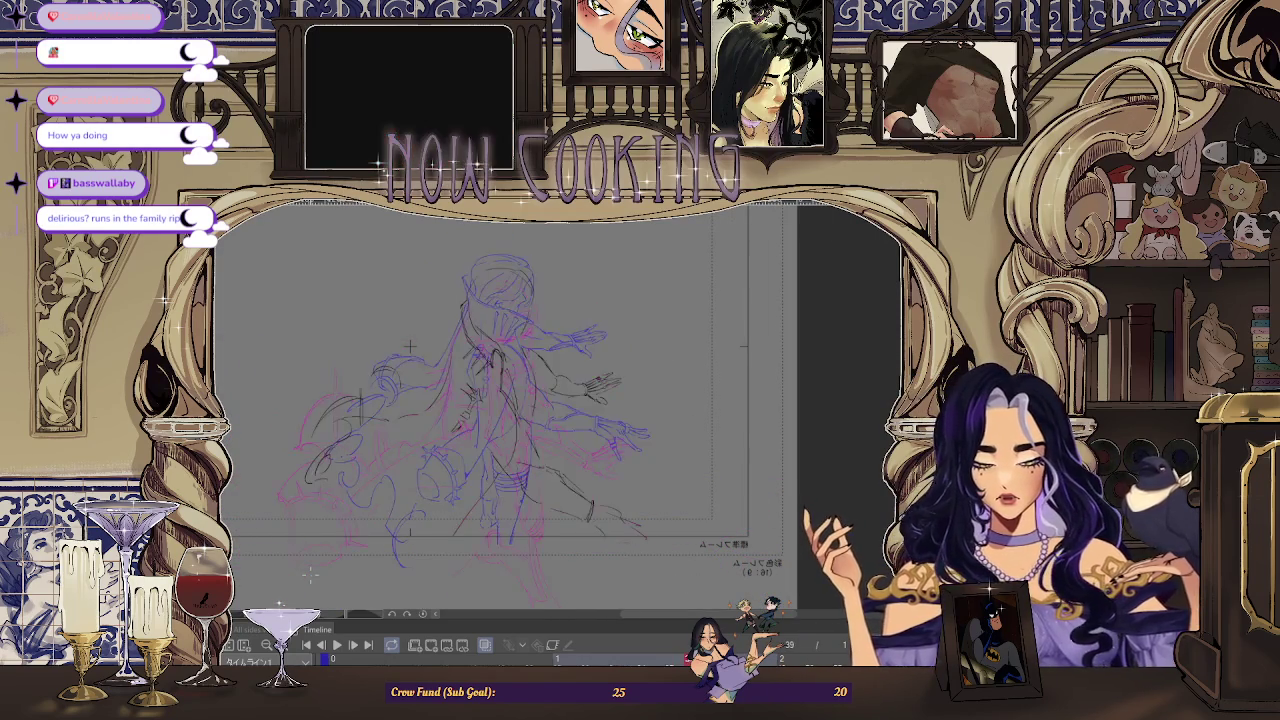
{"action": "scroll", "coordinate": [330, 381], "scroll_direction": "up", "scroll_amount": 1}
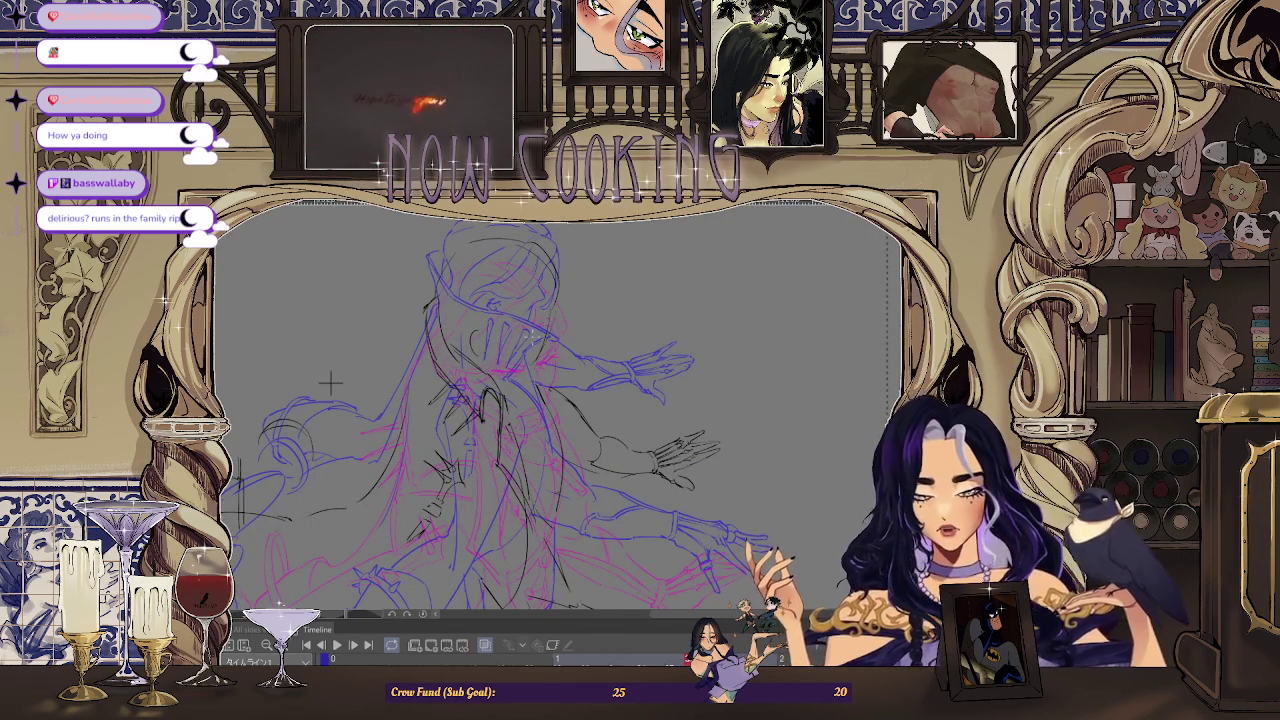
{"action": "scroll", "coordinate": [330, 381], "scroll_direction": "down", "scroll_amount": 1}
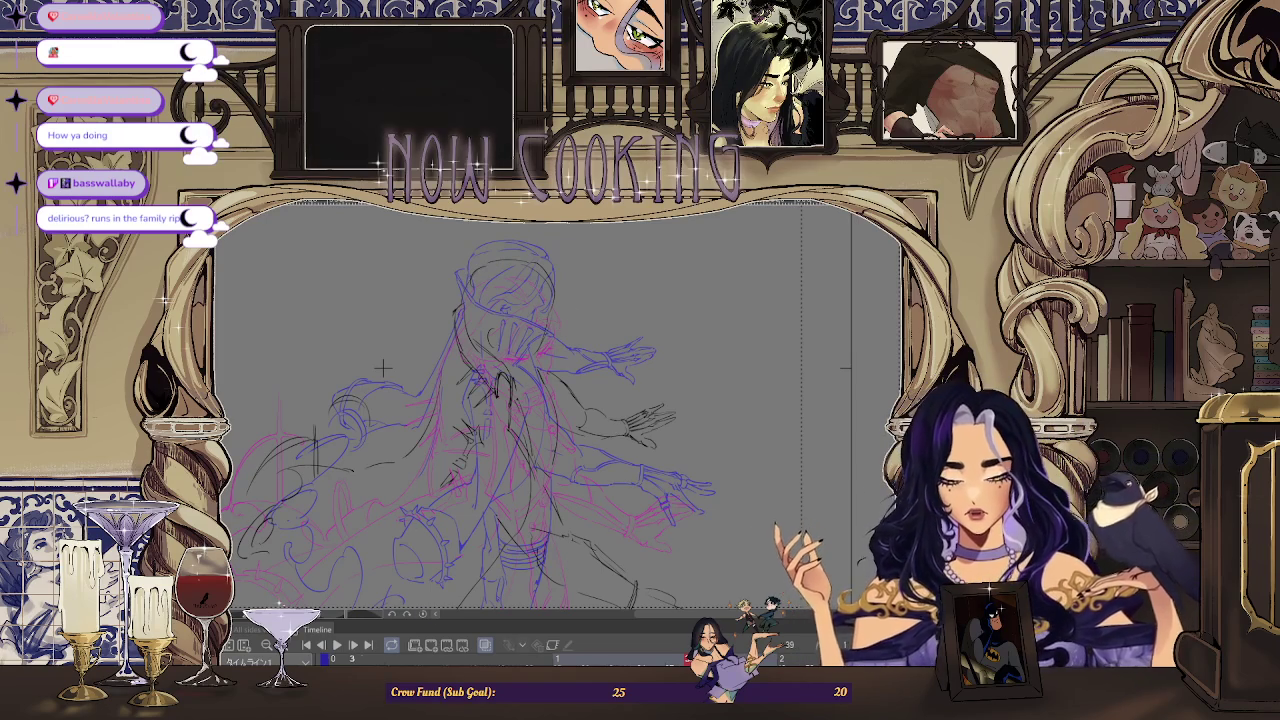
{"action": "scroll", "coordinate": [325, 381], "scroll_direction": "up", "scroll_amount": 1}
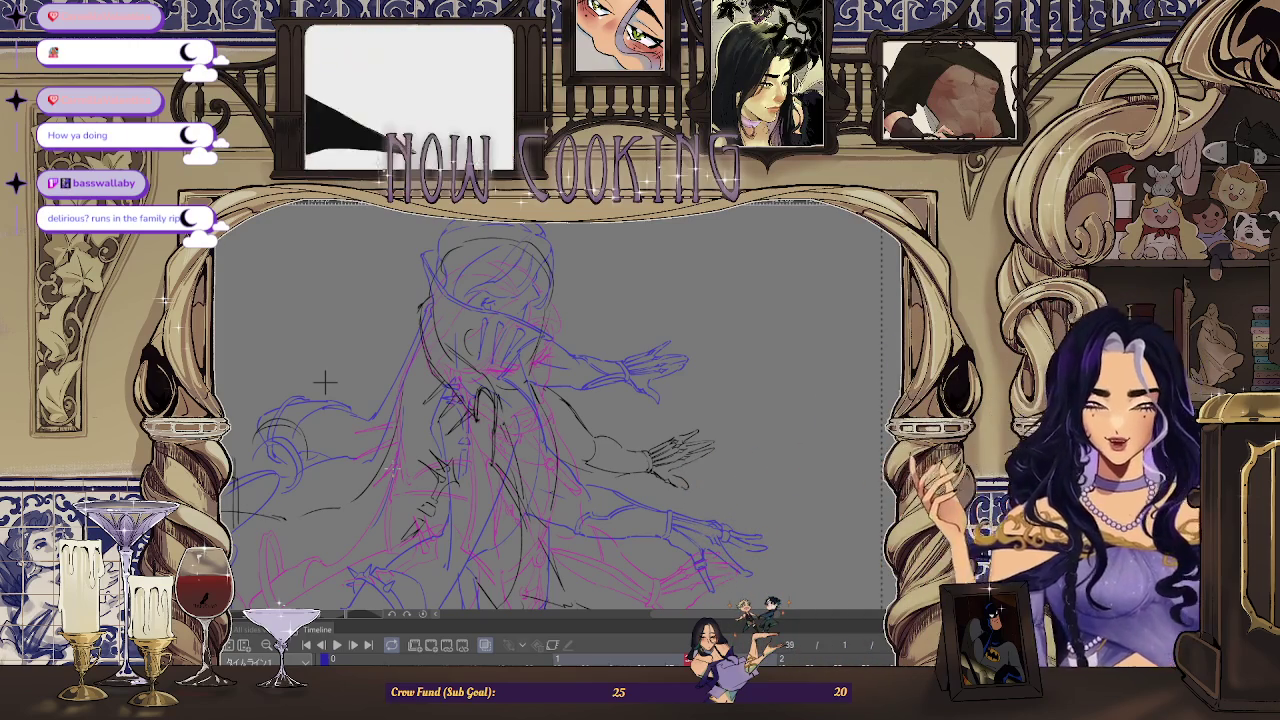
{"action": "scroll", "coordinate": [300, 385], "scroll_direction": "up", "scroll_amount": 2}
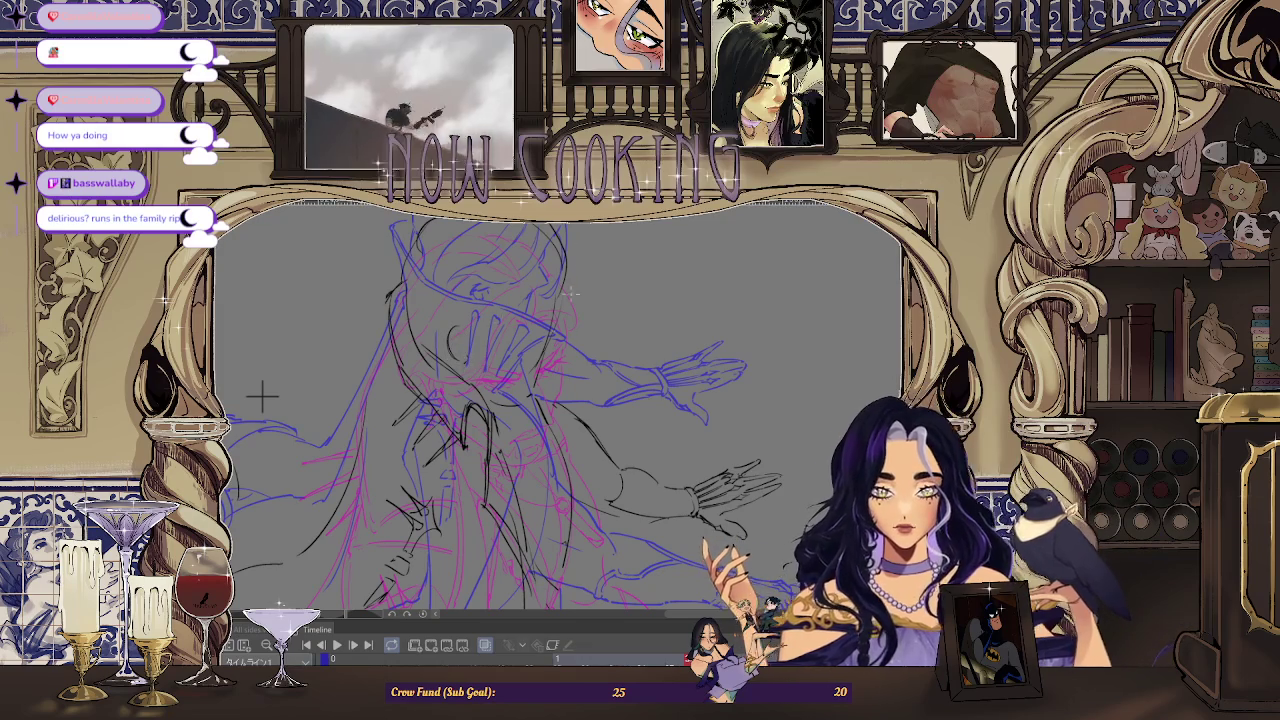
{"action": "scroll", "coordinate": [290, 400], "scroll_direction": "down", "scroll_amount": 1}
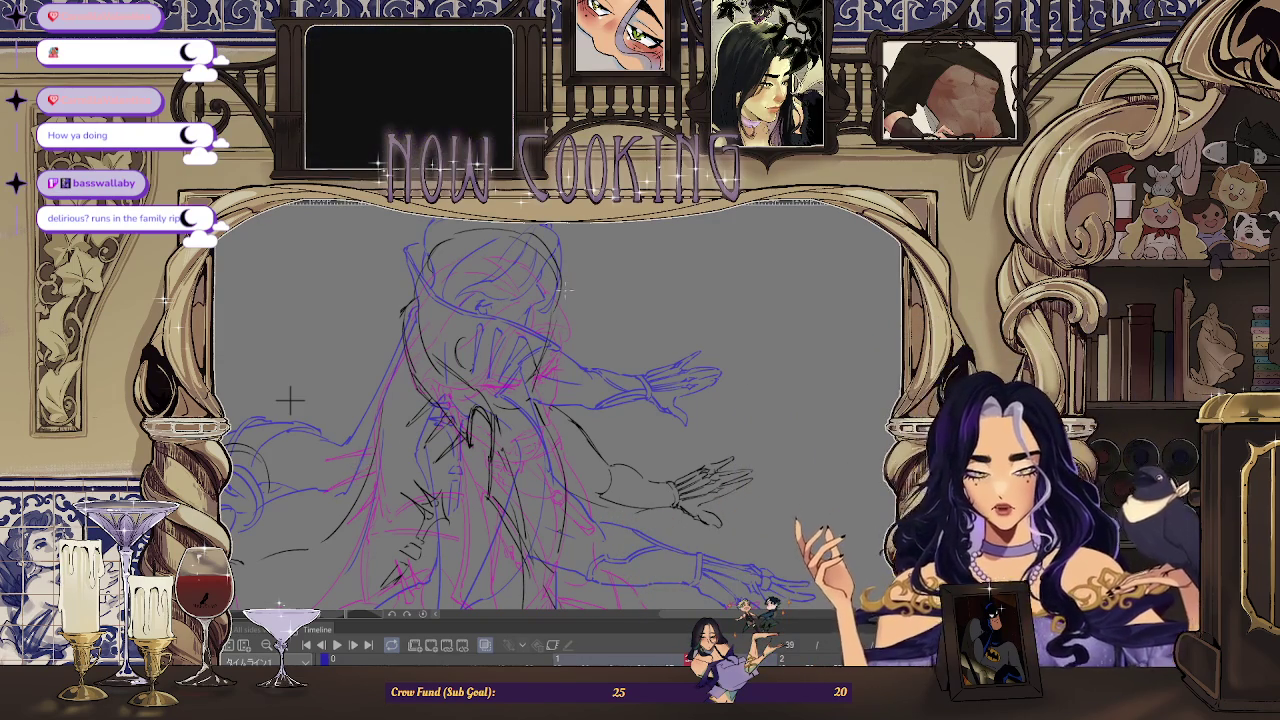
{"action": "scroll", "coordinate": [290, 400], "scroll_direction": "up", "scroll_amount": 1}
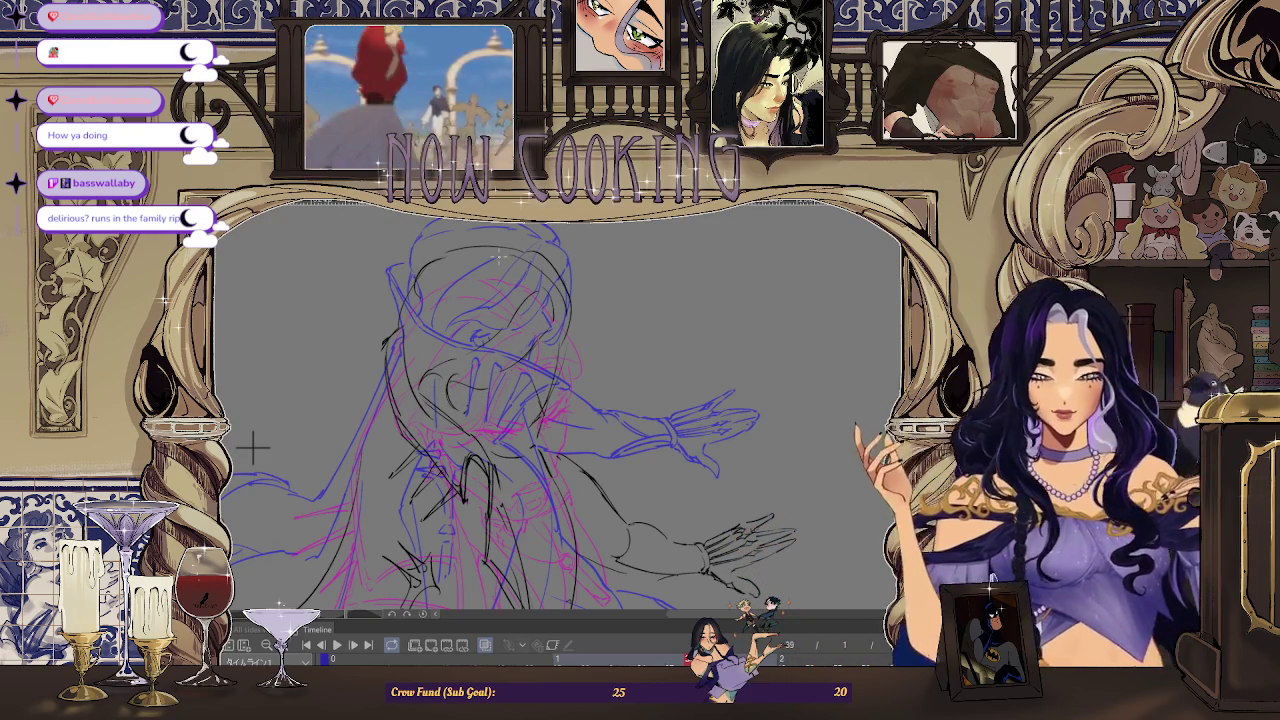
{"action": "left_click_drag", "start_coordinate": [253, 449], "coordinate": [290, 440]}
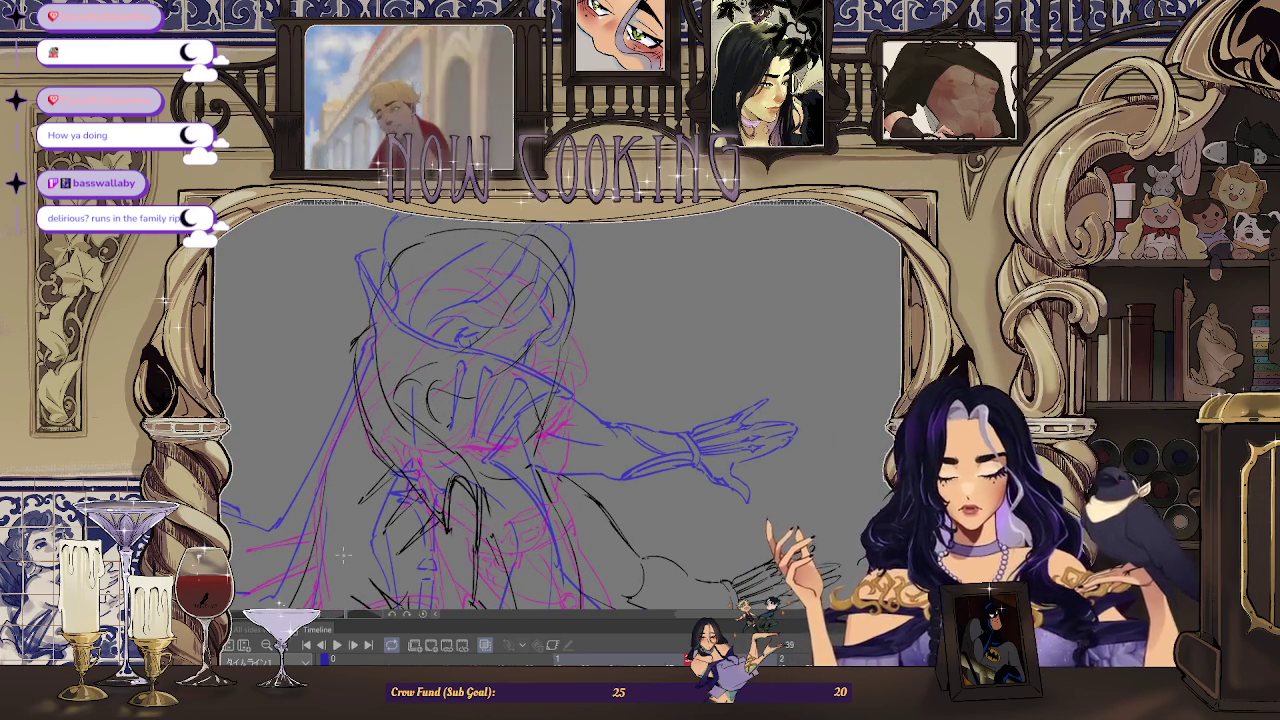
Step between frames 43 and 39 to compare the reaching pose, ending on frame 37.
{"action": "key", "text": "Right"}
{"action": "key", "text": "Right"}
{"action": "key", "text": "Right"}
{"action": "key", "text": "Right"}
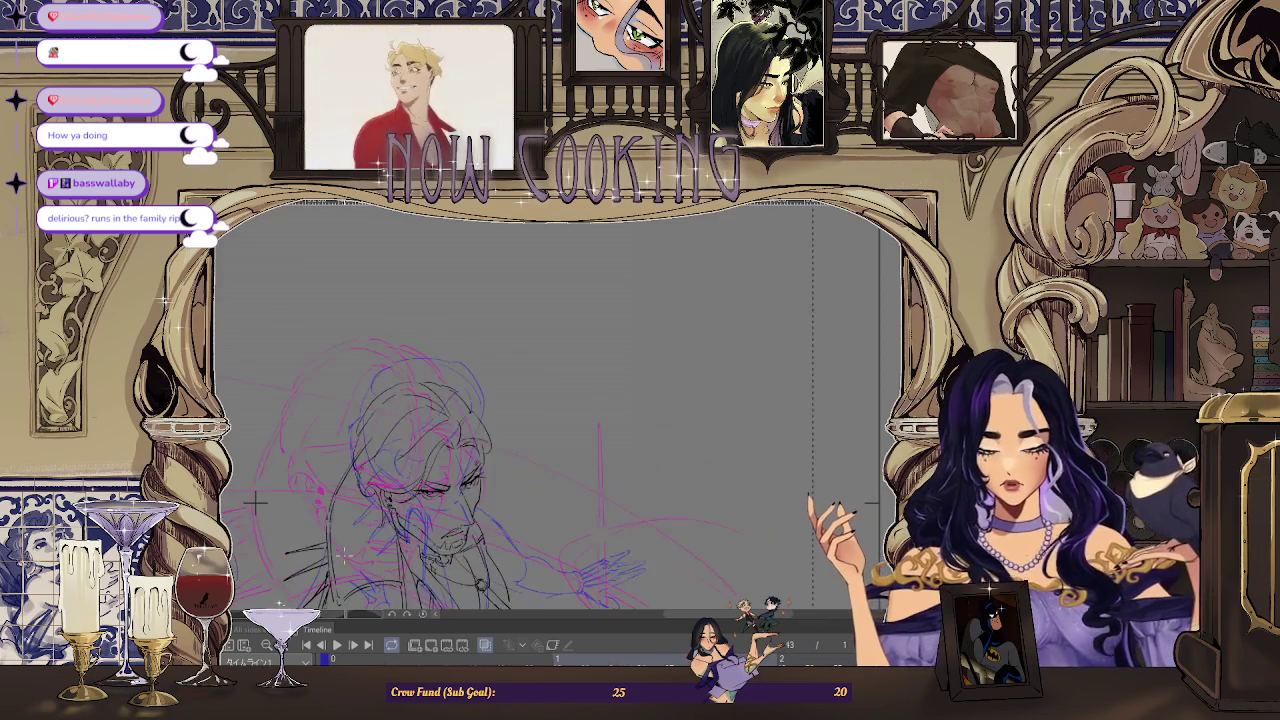
{"action": "key", "text": "Left"}
{"action": "key", "text": "Left"}
{"action": "key", "text": "Left"}
{"action": "key", "text": "Left"}
{"action": "key", "text": "Left"}
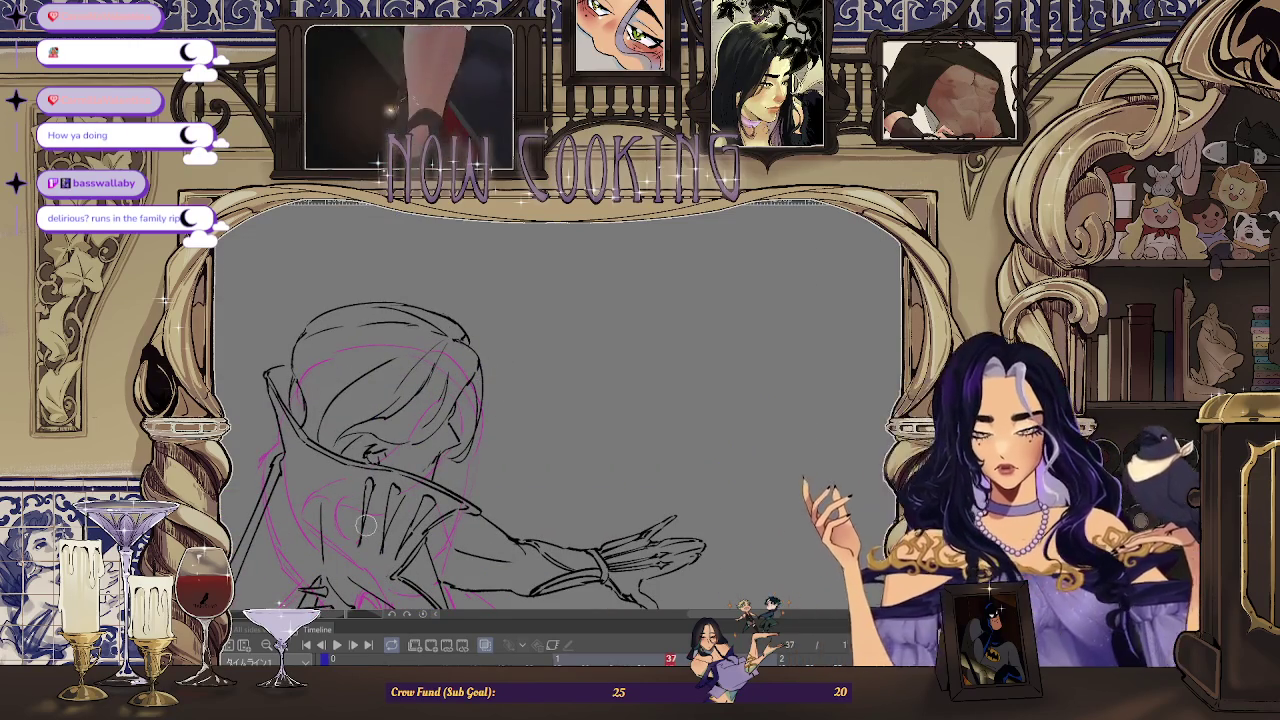
{"action": "key", "text": "Right"}
{"action": "key", "text": "Left"}
{"action": "key", "text": "Right"}
{"action": "key", "text": "Right"}
{"action": "key", "text": "Left"}
{"action": "key", "text": "Right"}
{"action": "key", "text": "Right"}
{"action": "key", "text": "Right"}
{"action": "key", "text": "Right"}
{"action": "key", "text": "Right"}
{"action": "key", "text": "Left"}
{"action": "key", "text": "Left"}
{"action": "key", "text": "Left"}
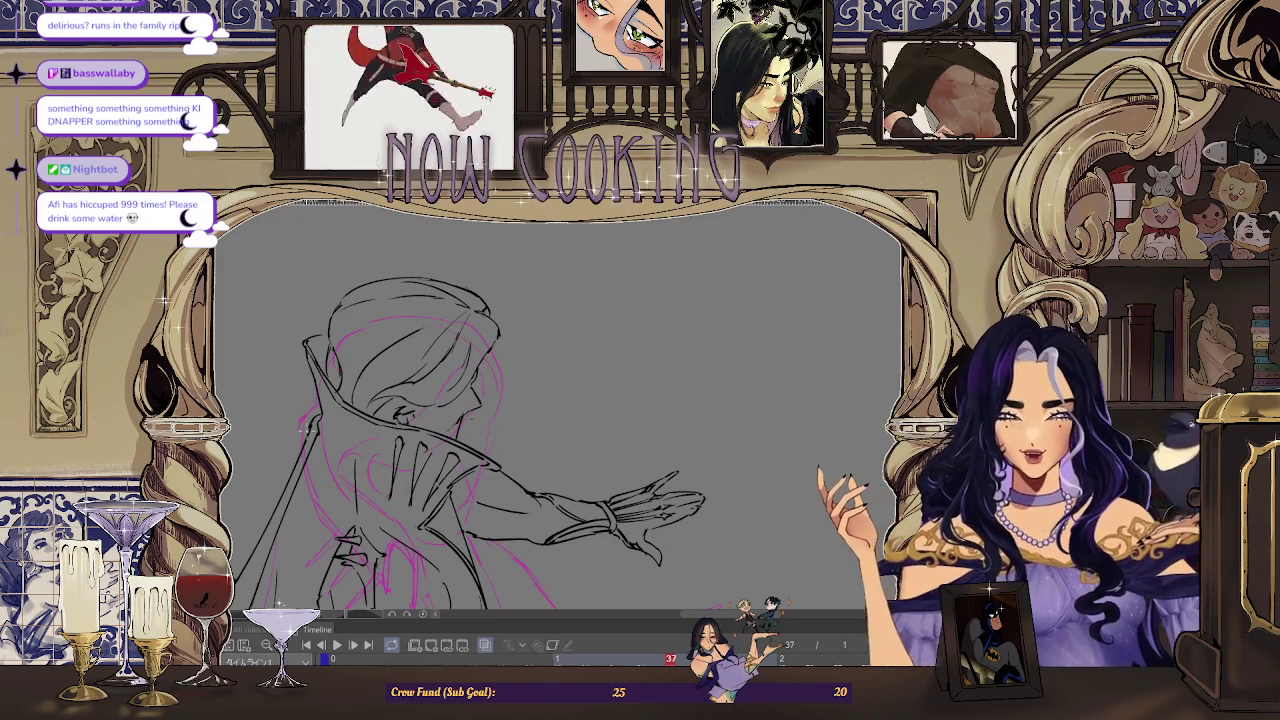
Redraw the outstretched arm, open hand and cape lines on frame 37.
{"action": "scroll", "coordinate": [505, 350], "scroll_direction": "up", "scroll_amount": 1}
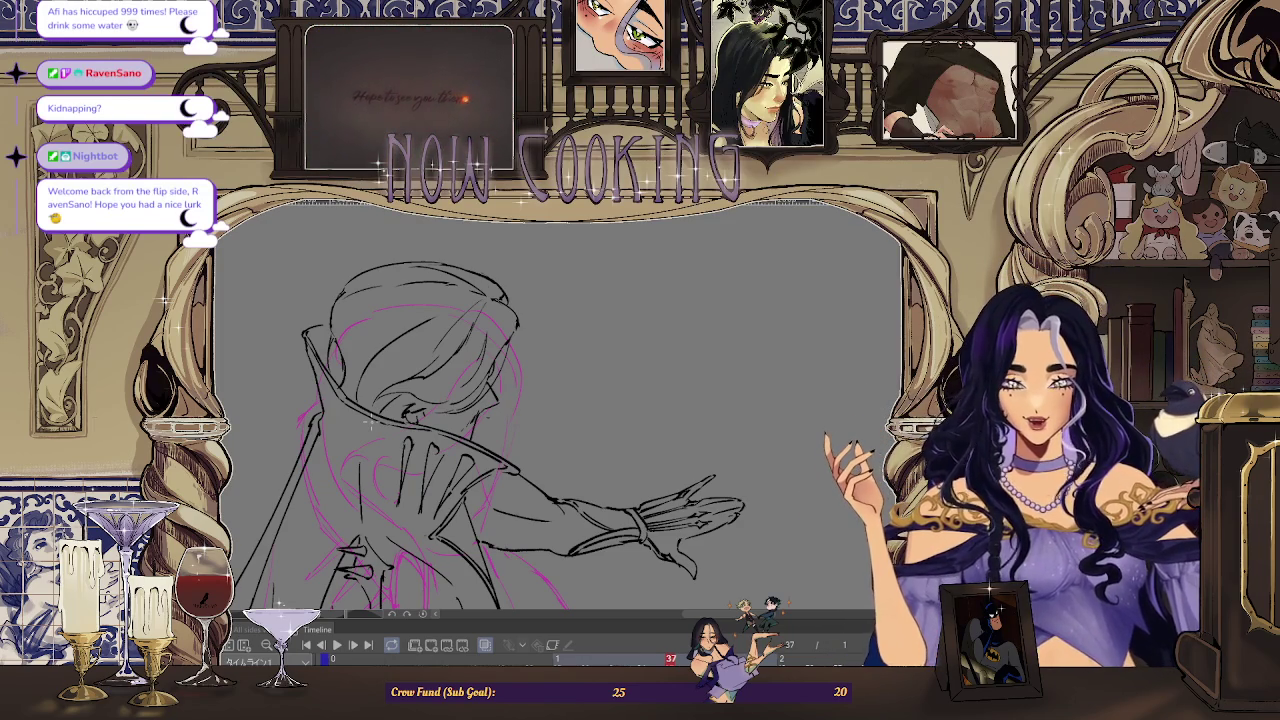
{"action": "left_click_drag", "start_coordinate": [370, 425], "coordinate": [432, 326]}
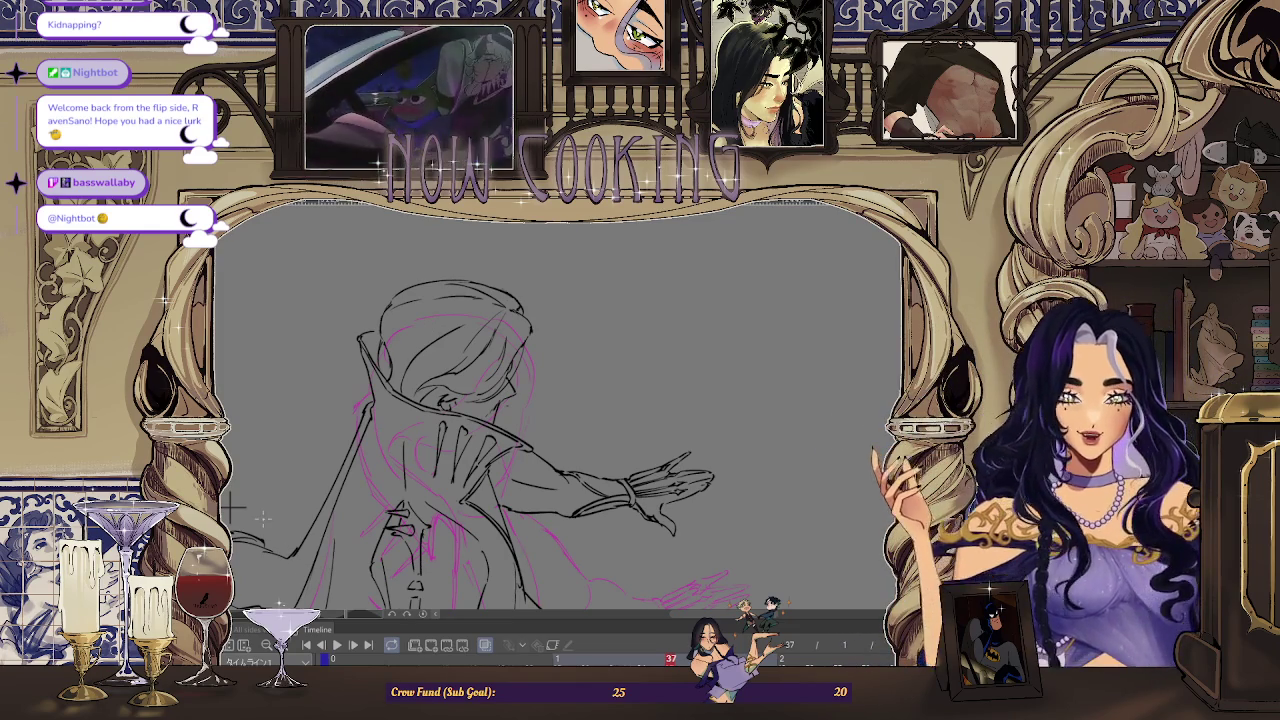
{"action": "scroll", "coordinate": [508, 376], "scroll_direction": "up", "scroll_amount": 2}
{"action": "scroll", "coordinate": [507, 379], "scroll_direction": "down", "scroll_amount": 2}
{"action": "scroll", "coordinate": [455, 394], "scroll_direction": "down", "scroll_amount": 1}
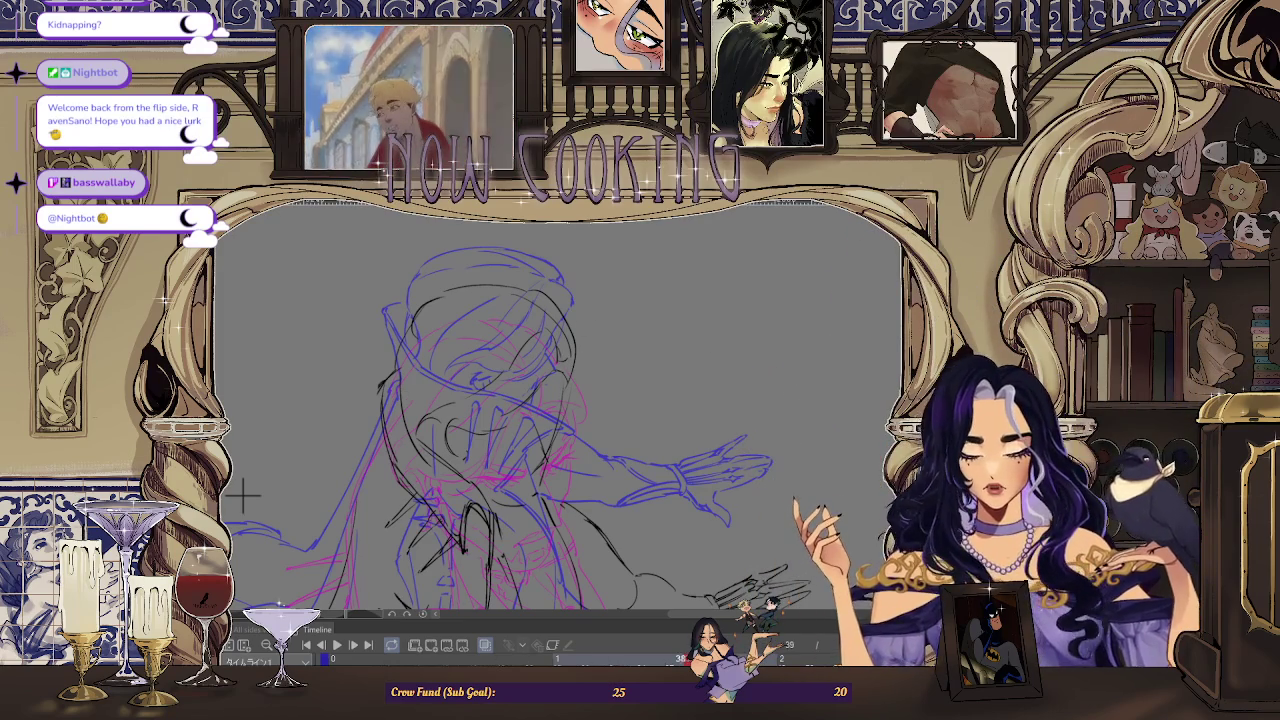
{"action": "key", "text": "Left"}
{"action": "key", "text": "Left"}
{"action": "key", "text": "Right"}
{"action": "key", "text": "Right"}
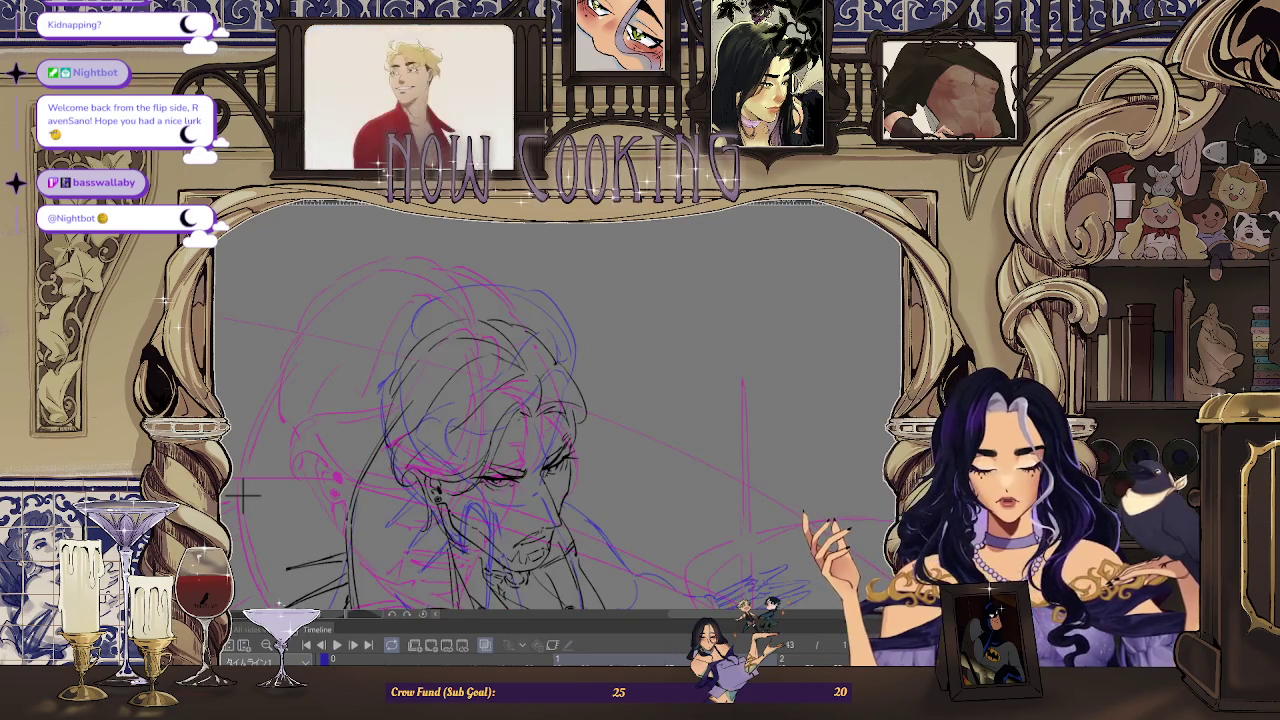
{"action": "key", "text": "Right"}
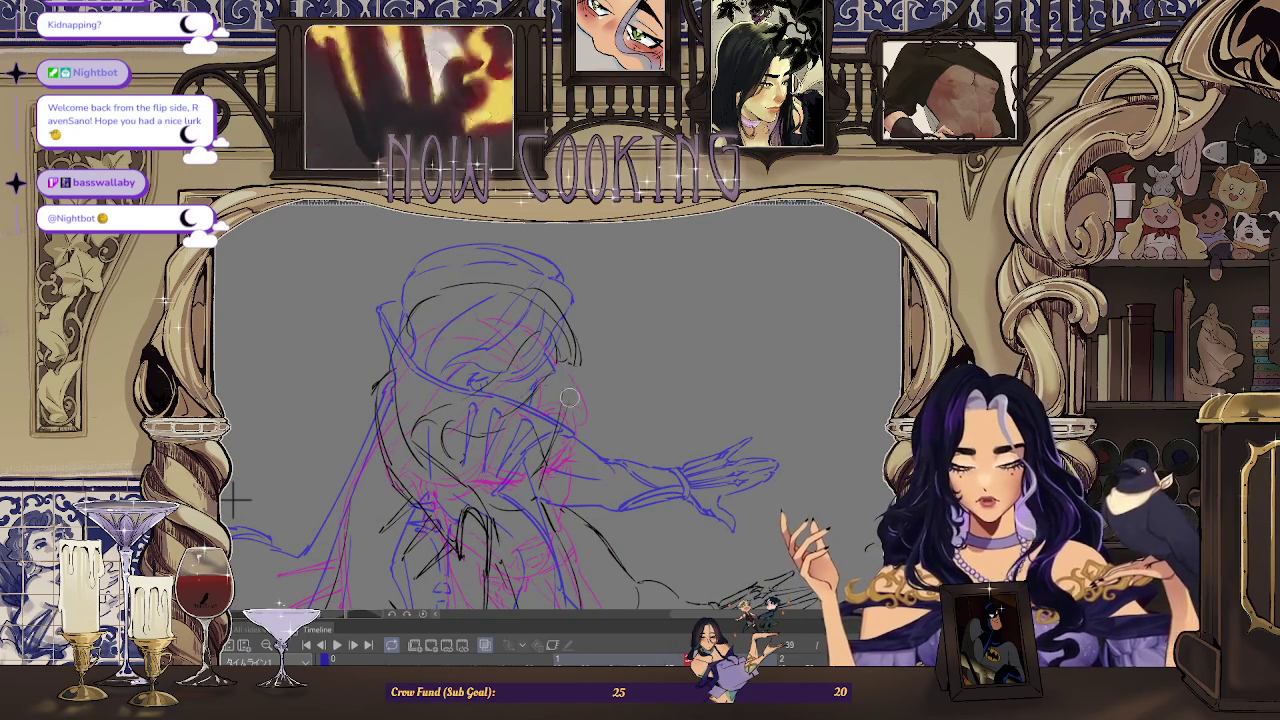
{"action": "key", "text": "Right"}
{"action": "key", "text": "Right"}
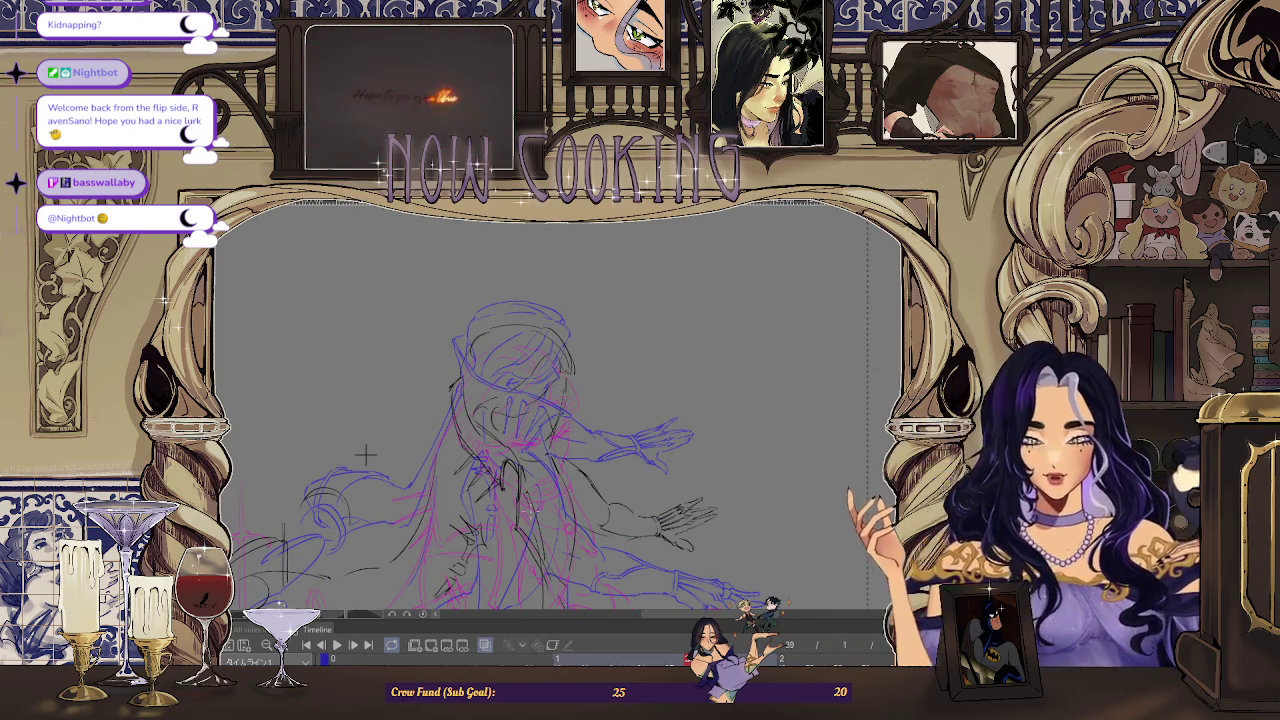
{"action": "key", "text": "Right"}
{"action": "key", "text": "Right"}
{"action": "key", "text": "Right"}
{"action": "key", "text": "Right"}
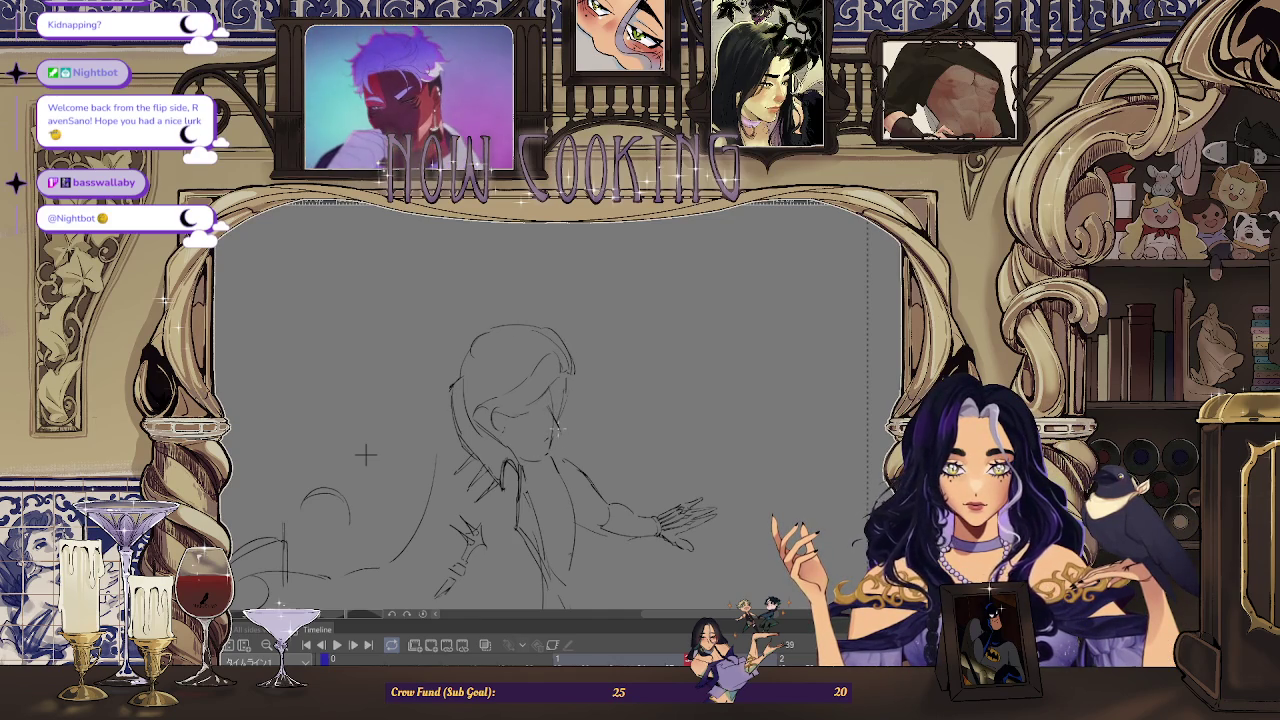
{"action": "scroll", "coordinate": [366, 456], "scroll_direction": "down", "scroll_amount": 1}
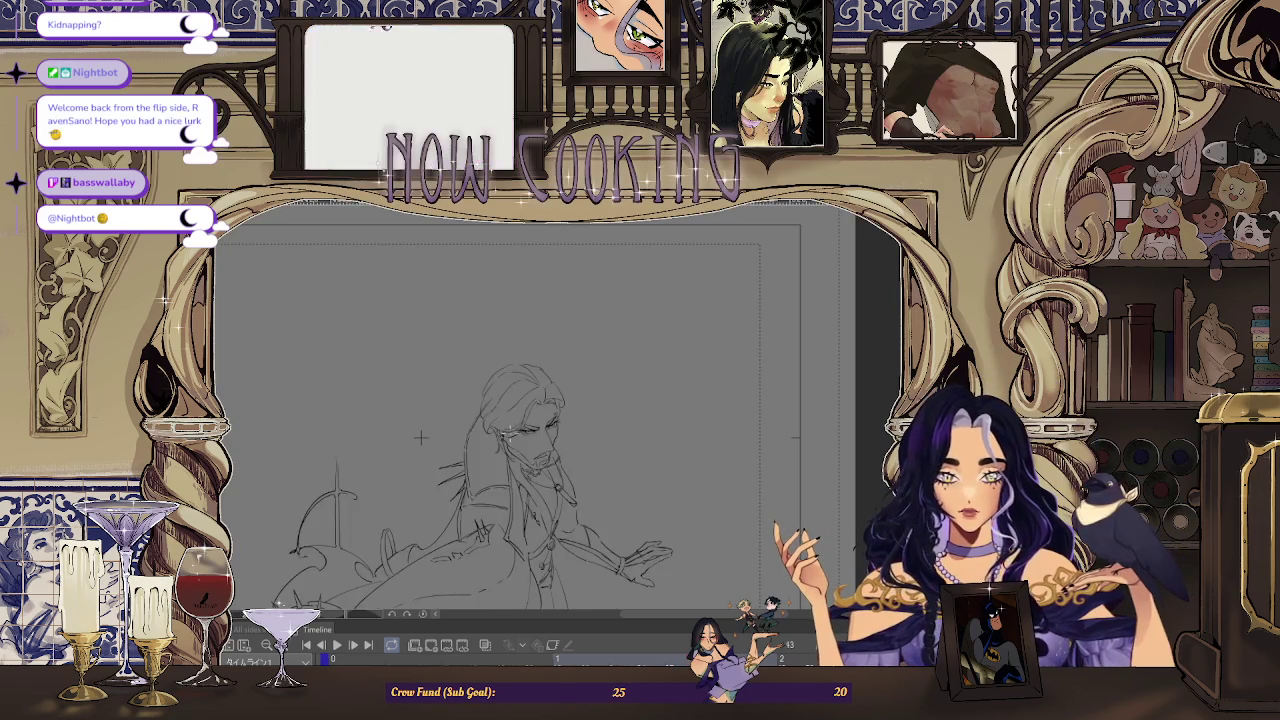
{"action": "key", "text": "space"}
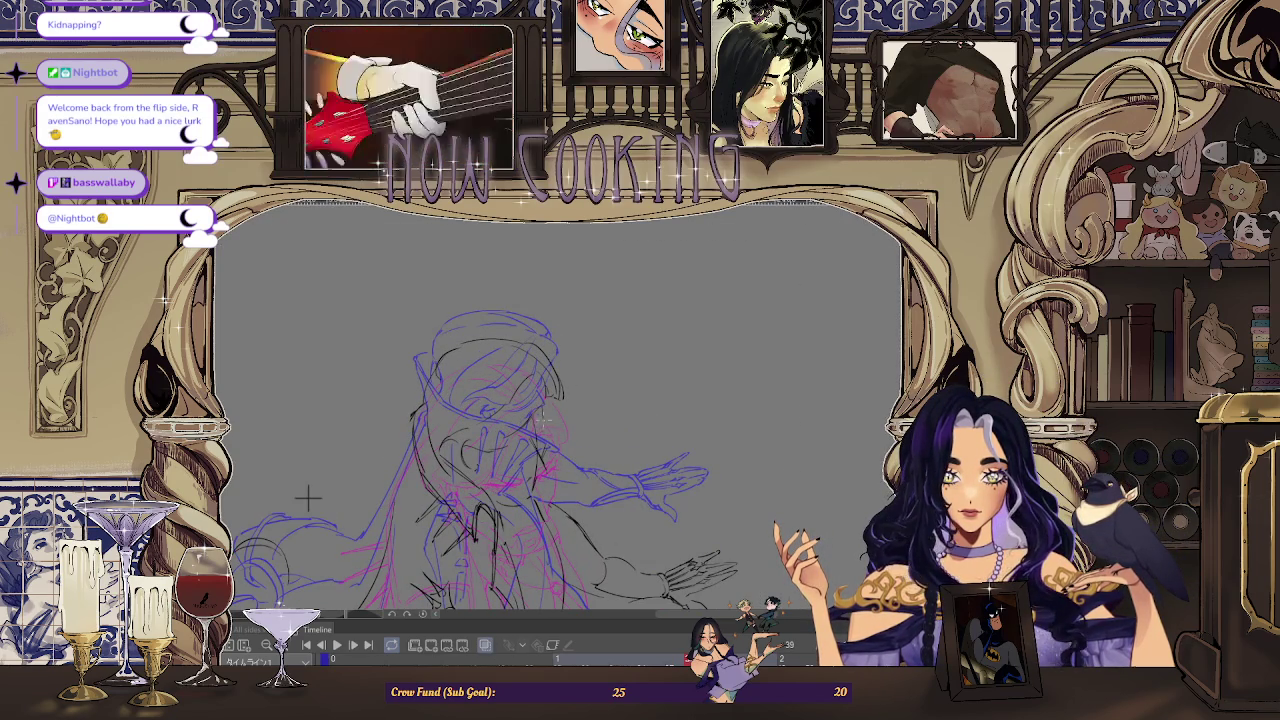
{"action": "left_click", "coordinate": [486, 645]}
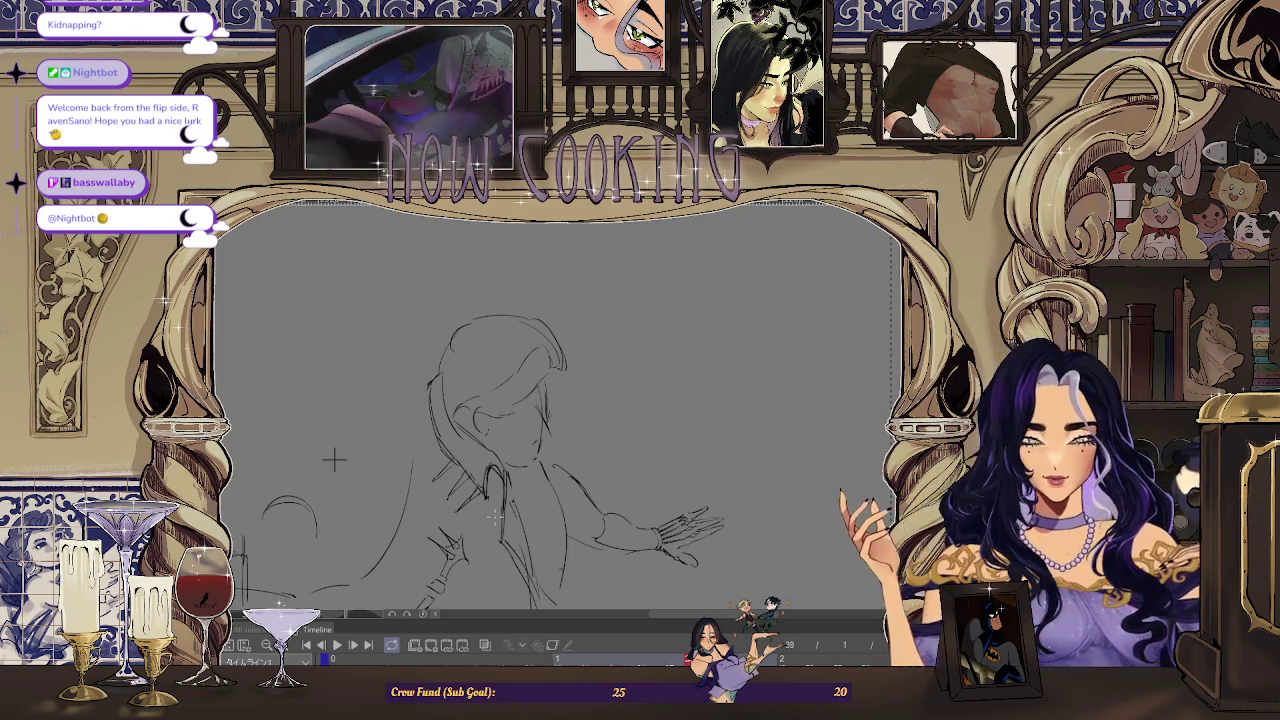
{"action": "key", "text": "ctrl+Tab"}
{"action": "key", "text": "ctrl+Tab"}
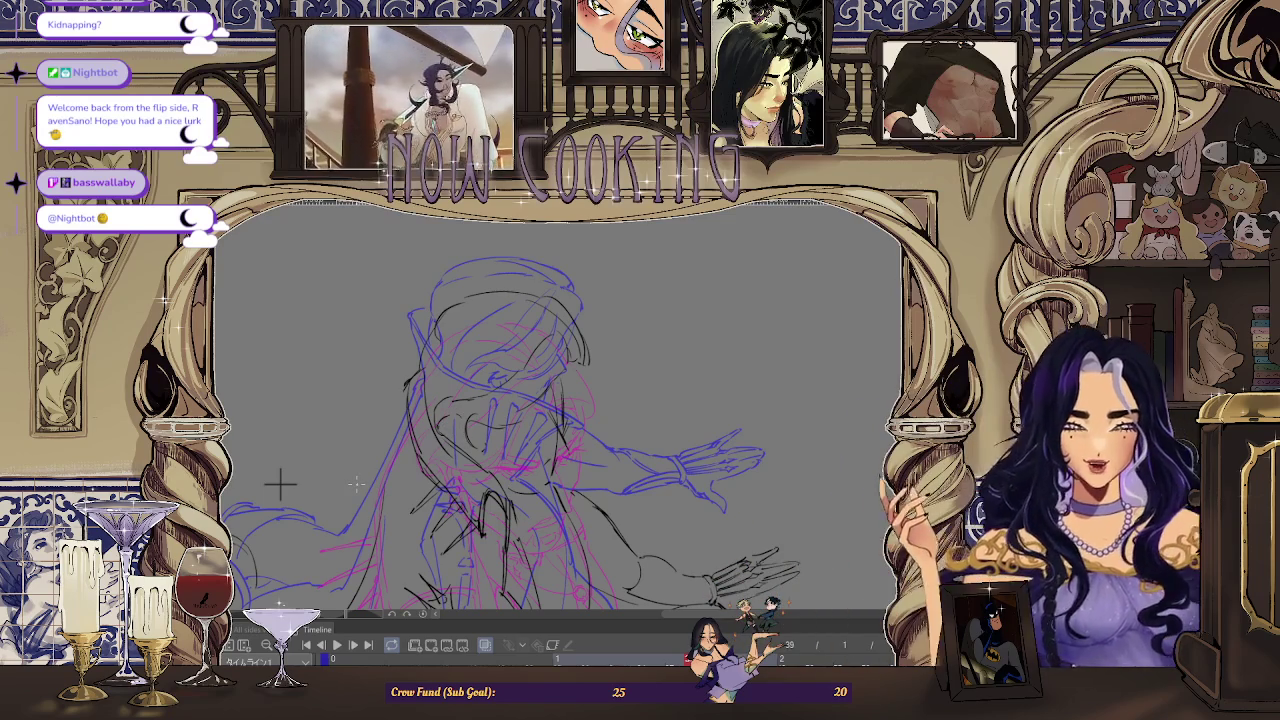
{"action": "key", "text": "ctrl+plus"}
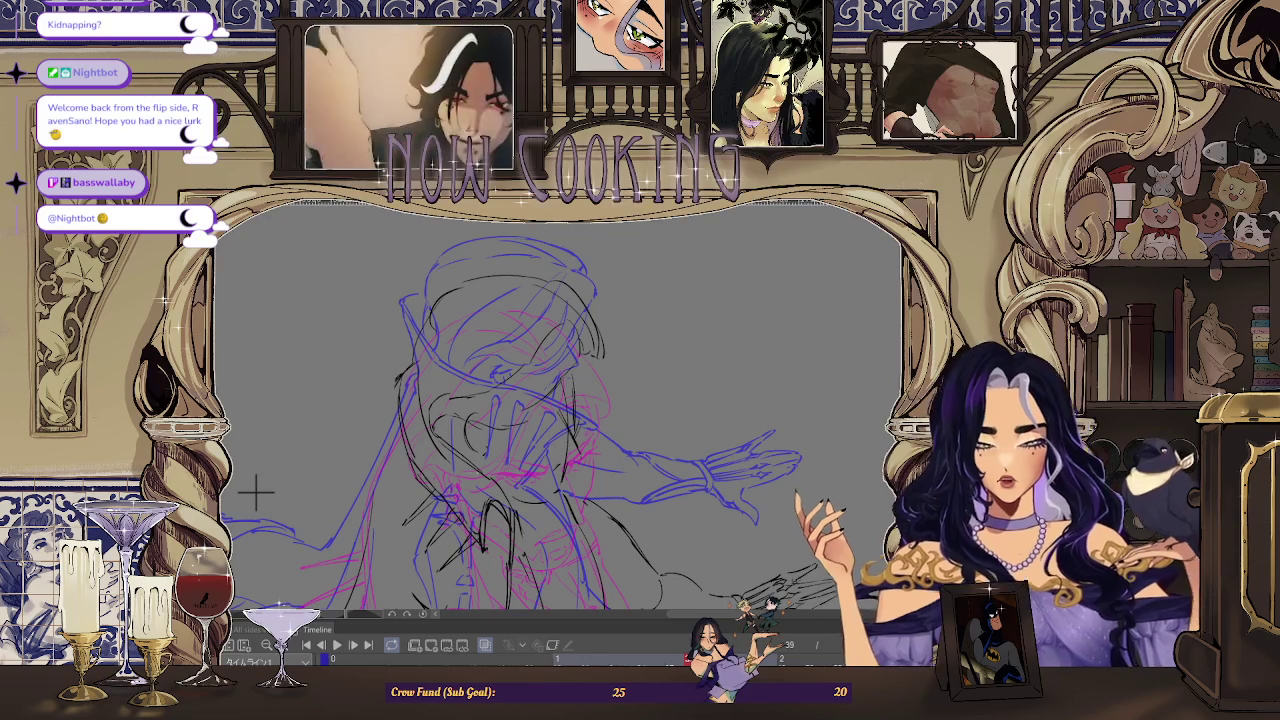
{"action": "key", "text": "ctrl+plus"}
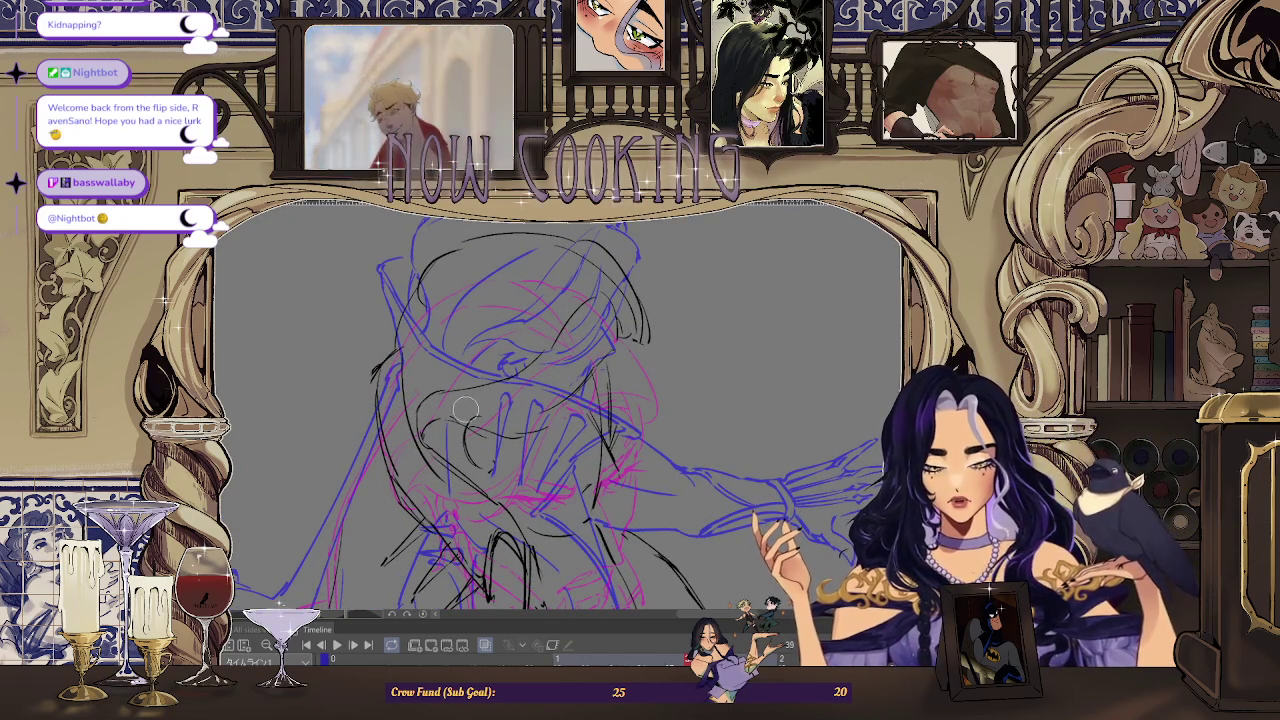
{"action": "key", "text": "ctrl+minus"}
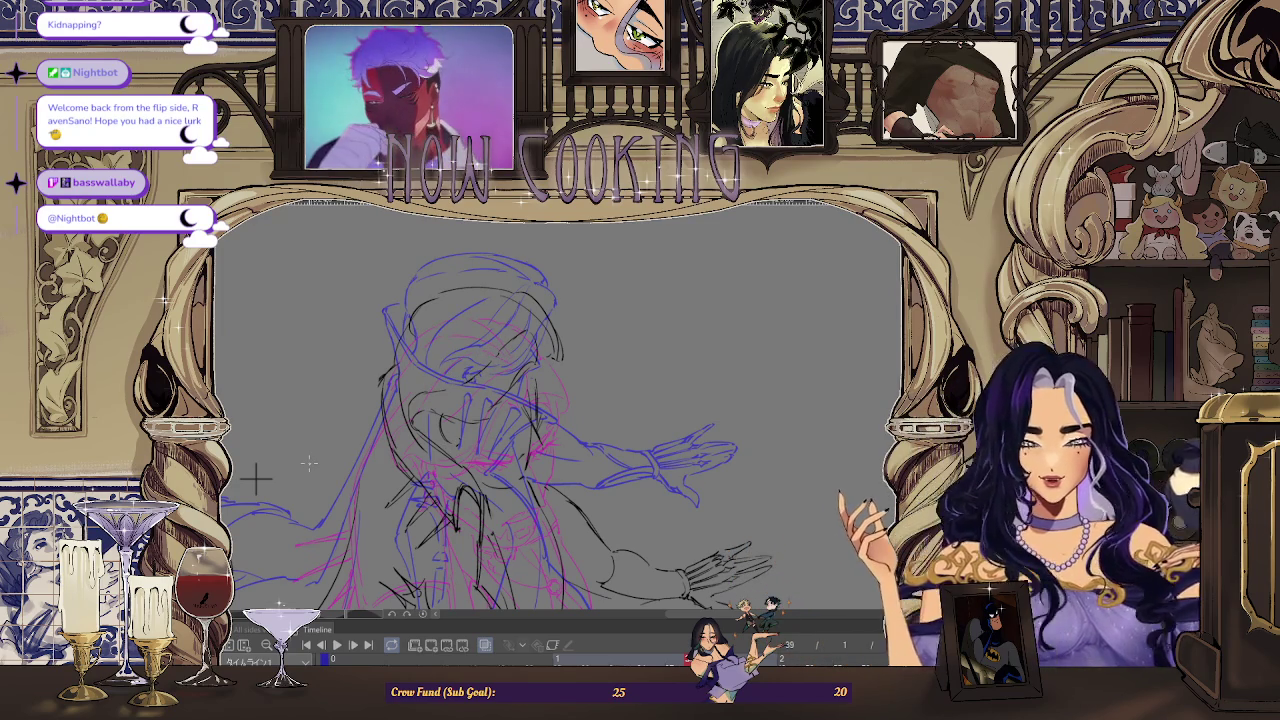
{"action": "left_click", "coordinate": [337, 645]}
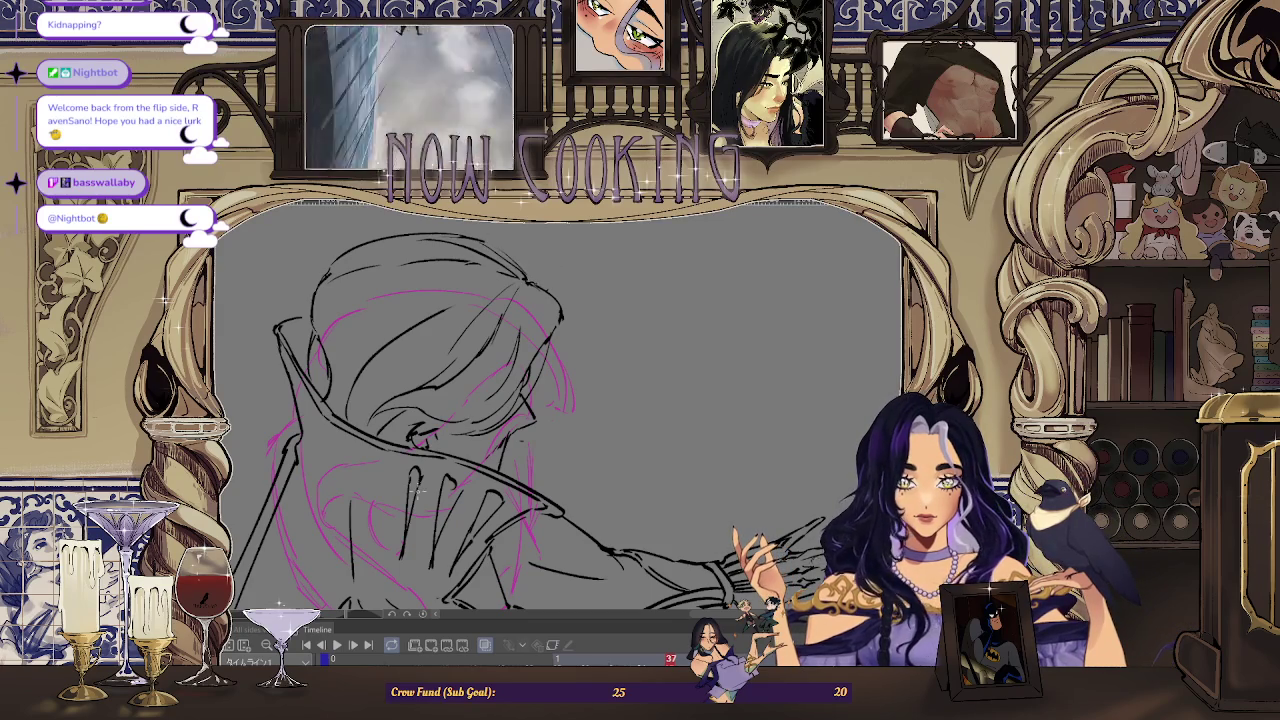
Step through neighbouring frames toward frame 39 and zoom the view out slightly.
{"action": "key", "text": "Right"}
{"action": "key", "text": "Left"}
{"action": "key", "text": "Right"}
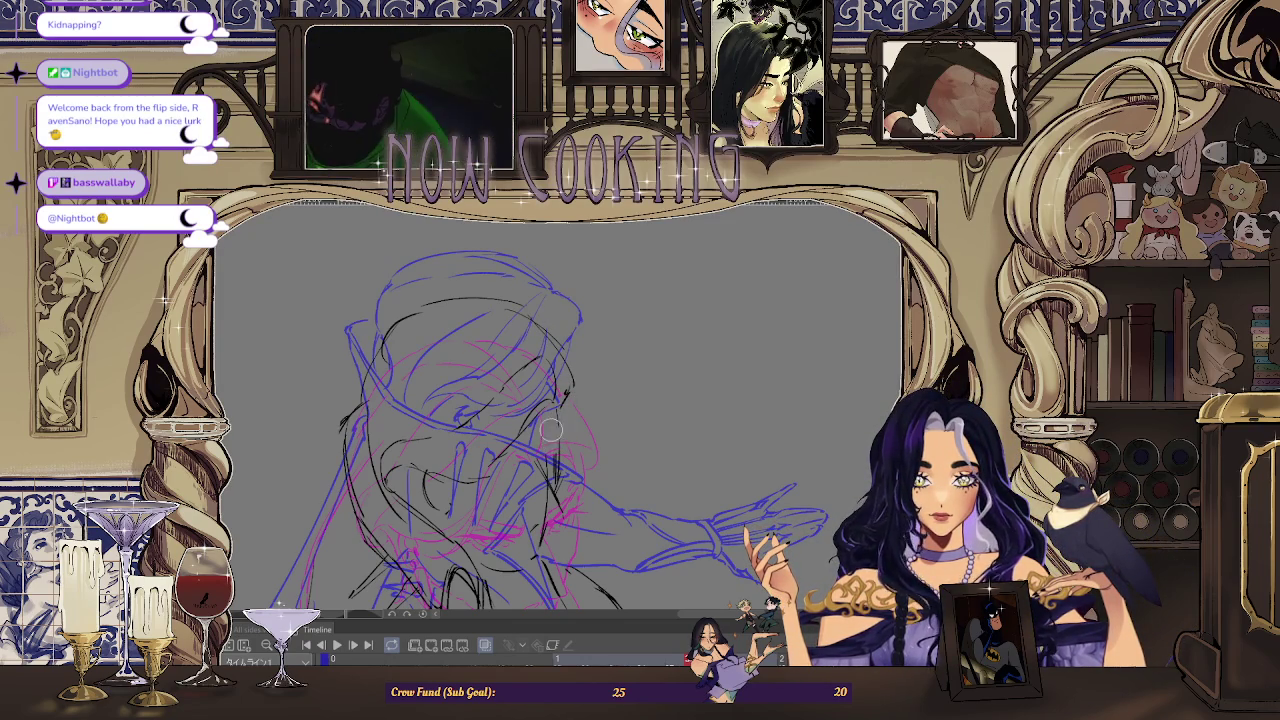
{"action": "key", "text": "ctrl+minus"}
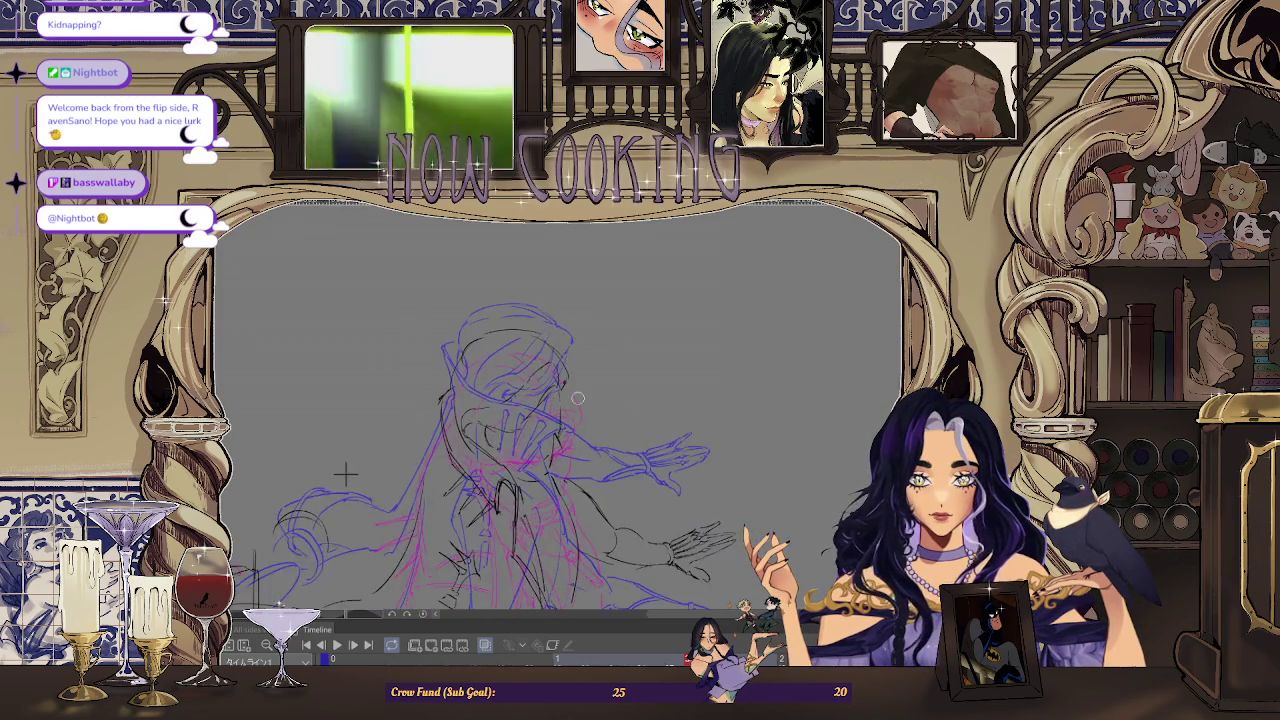
{"action": "key", "text": "ctrl+minus"}
Play and stop the animation, then turn off Onion Skin and zoom out to fit the figure.
{"action": "left_click", "coordinate": [488, 650]}
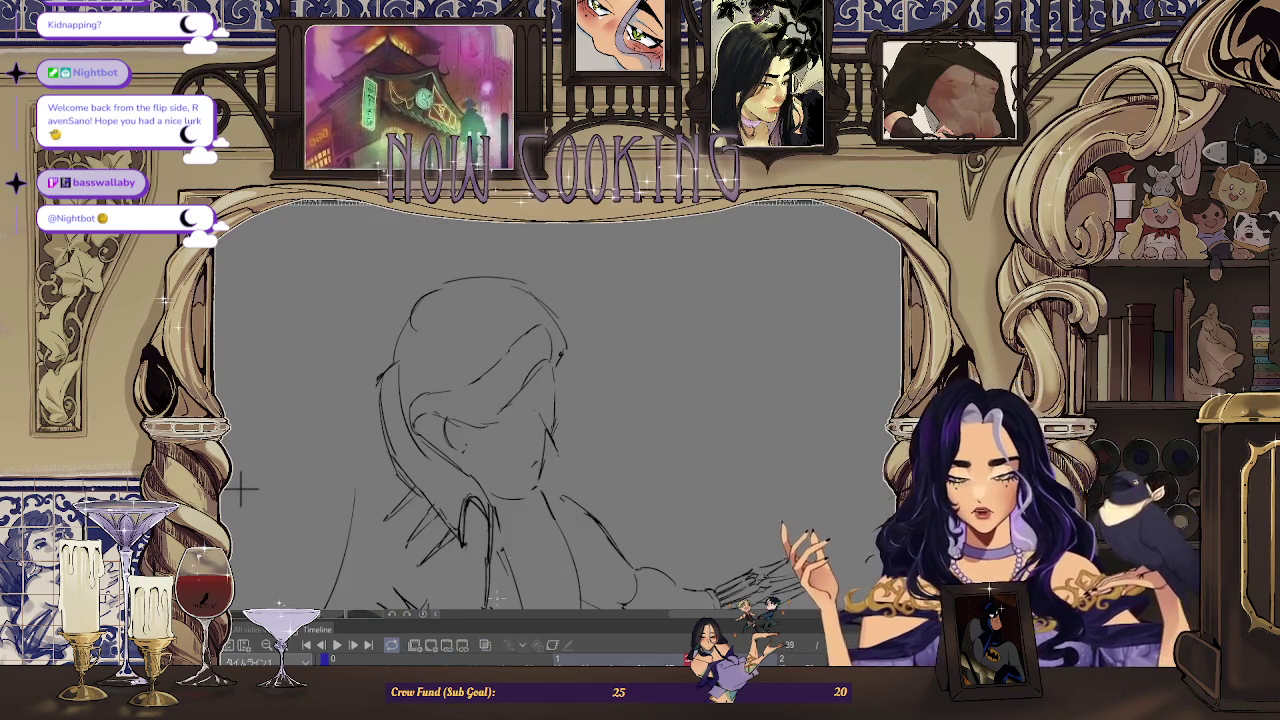
{"action": "key", "text": "space"}
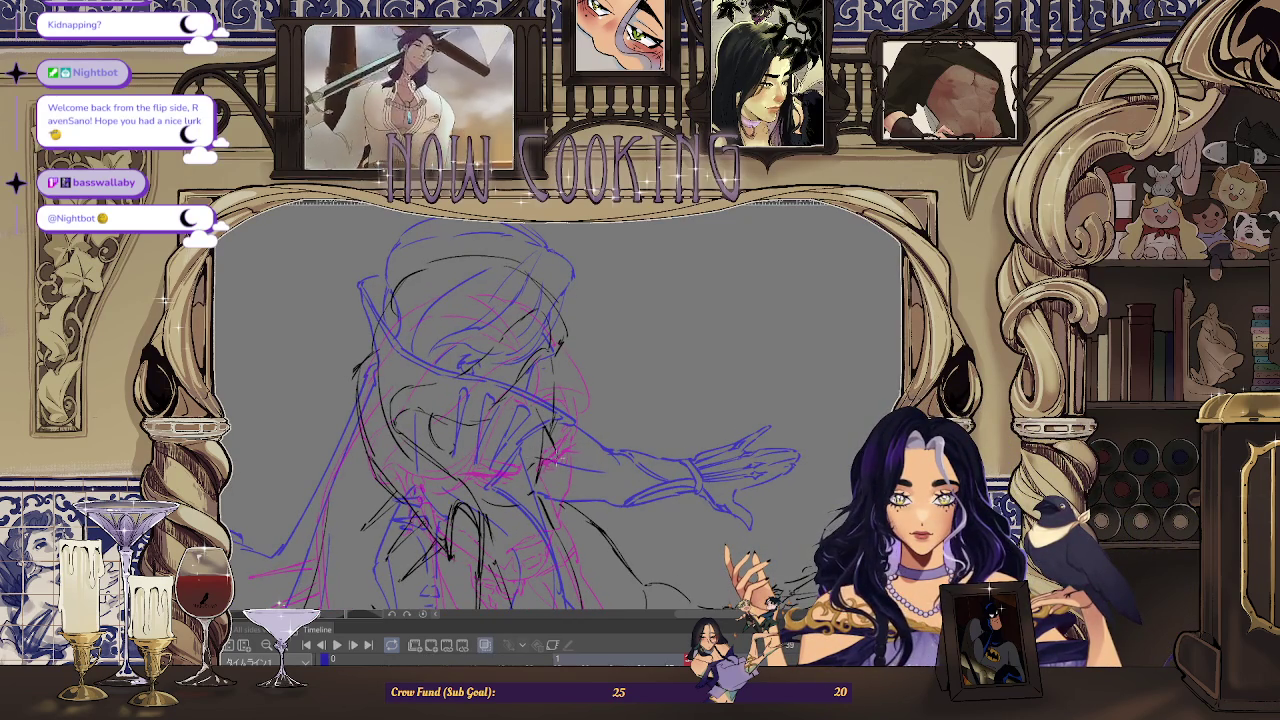
{"action": "key", "text": "space"}
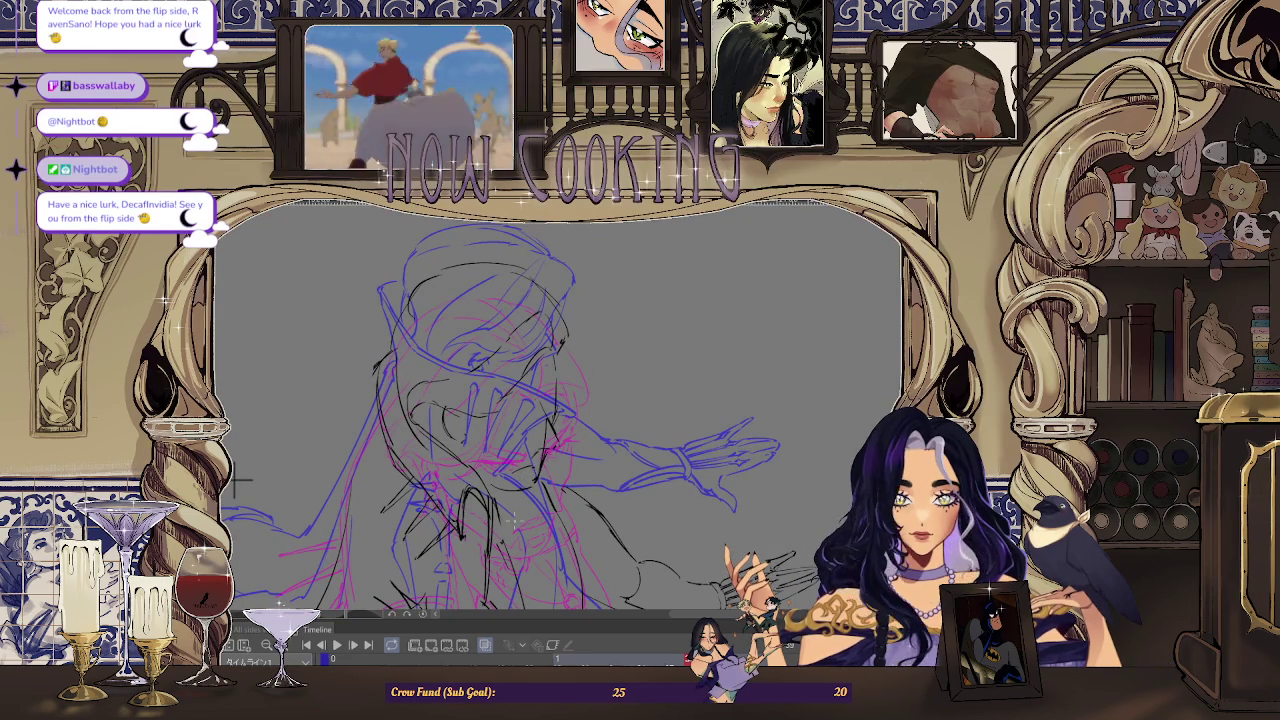
{"action": "left_click", "coordinate": [487, 645]}
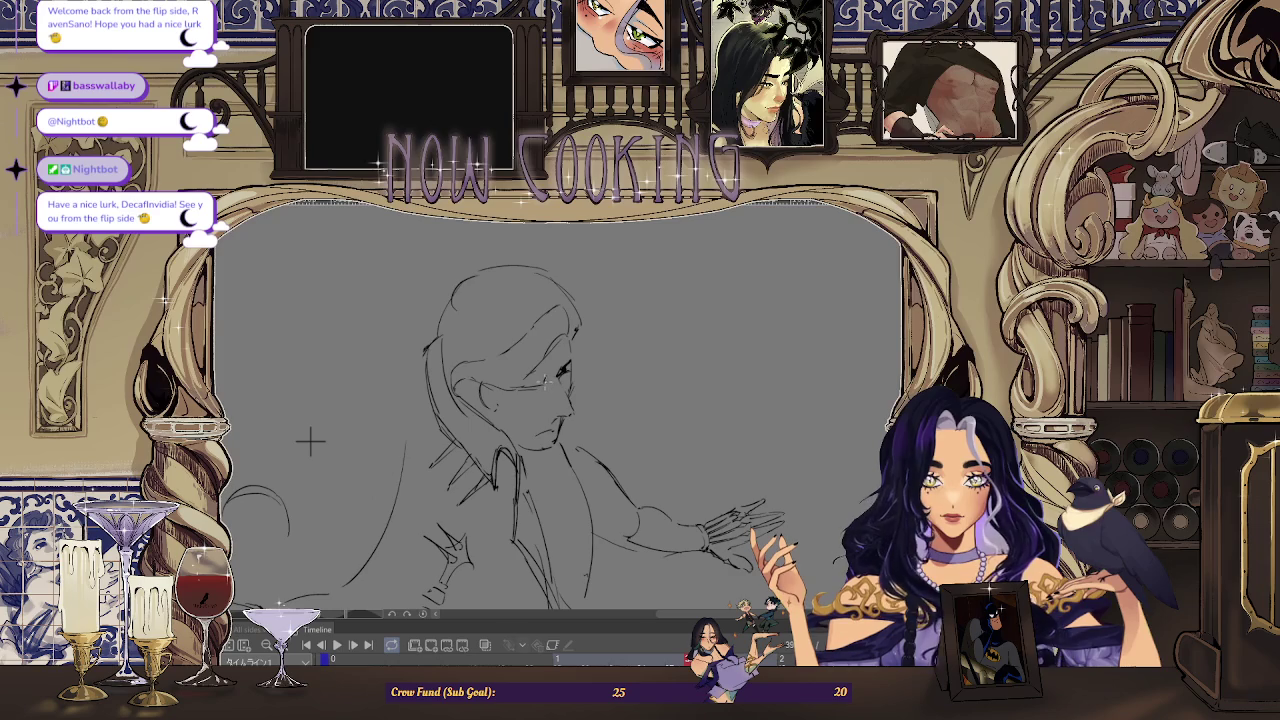
{"action": "key", "text": "ctrl+minus"}
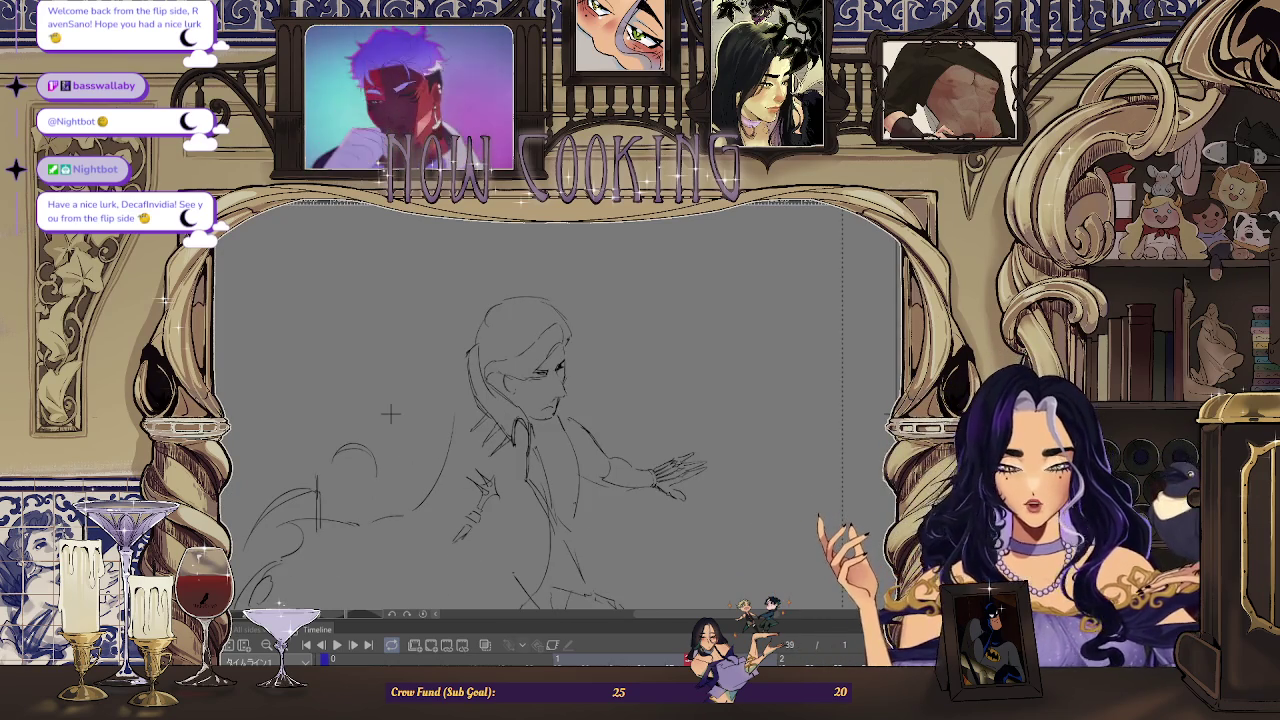
Mirror the canvas horizontally and play the animation with Onion Skin turned off.
{"action": "key", "text": "h"}
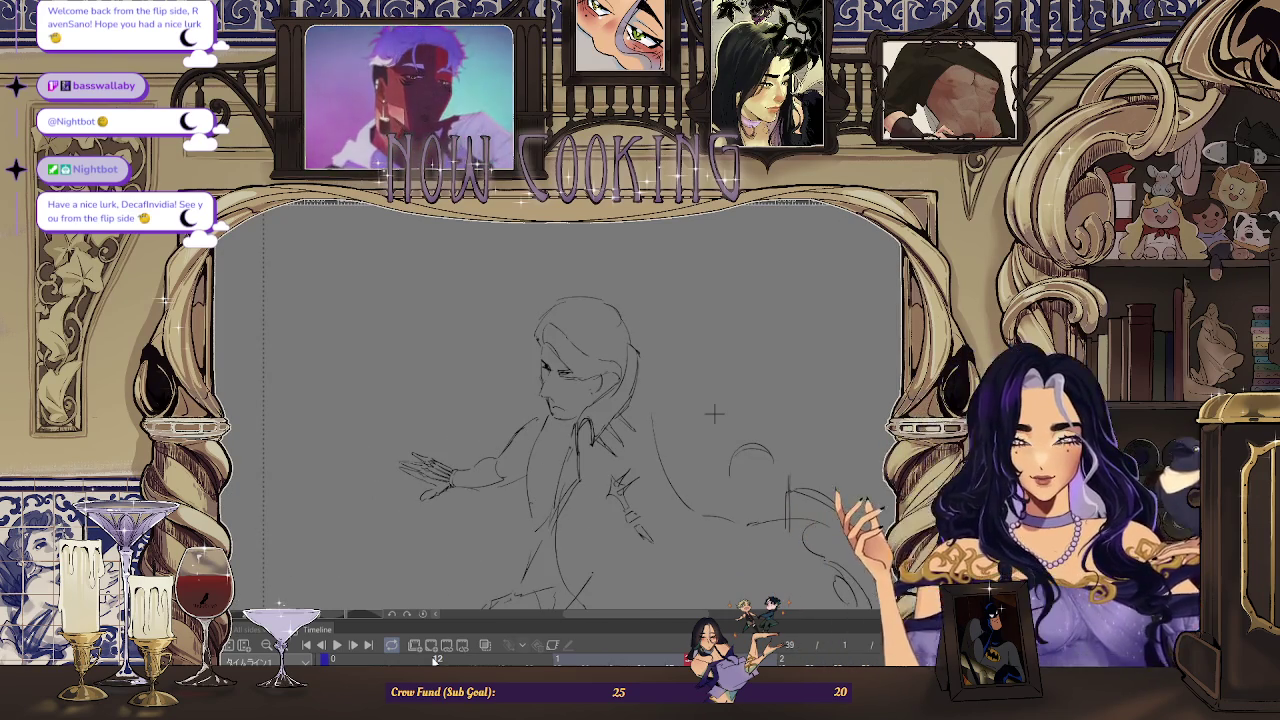
{"action": "key", "text": "space"}
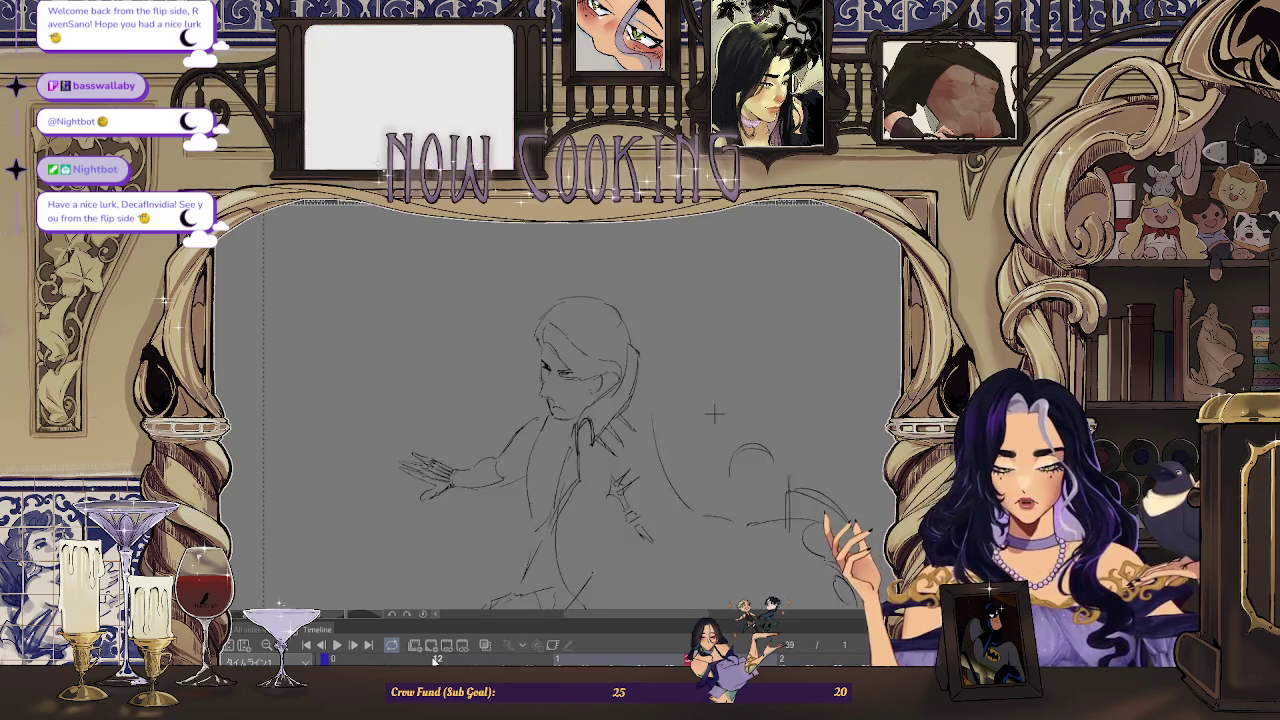
{"action": "key", "text": "space"}
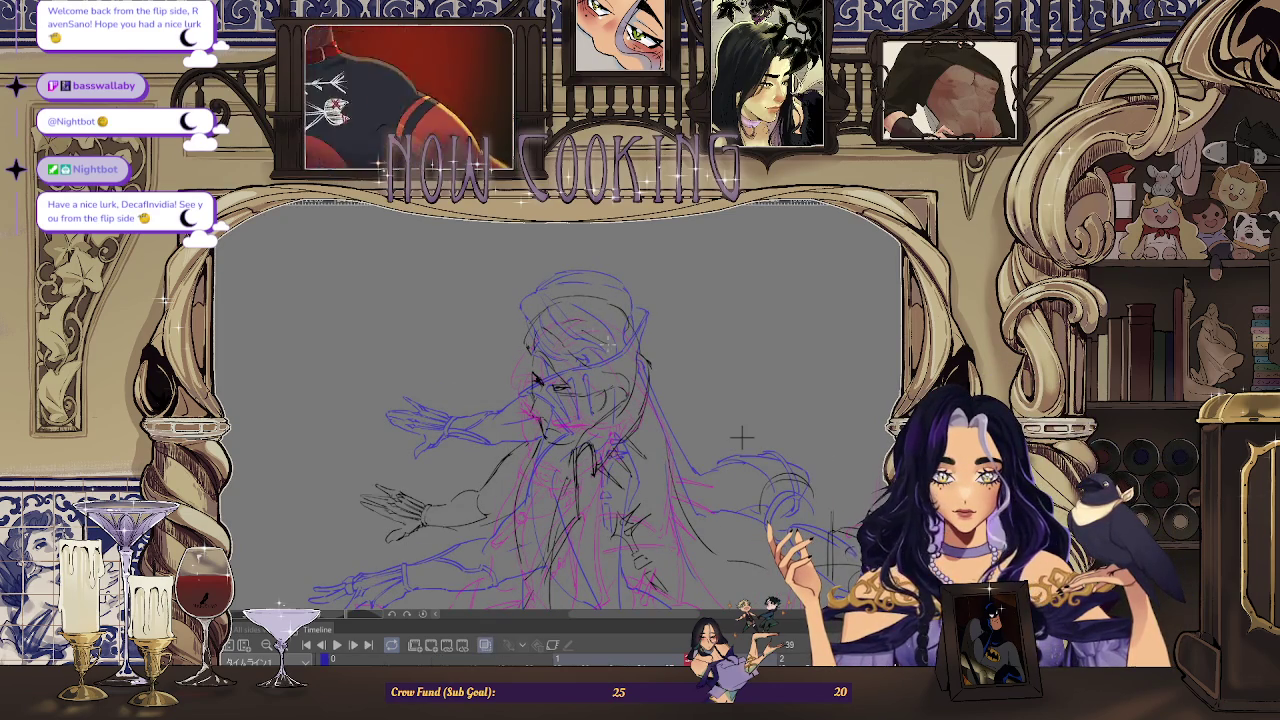
{"action": "left_click", "coordinate": [484, 645]}
{"action": "key", "text": "space"}
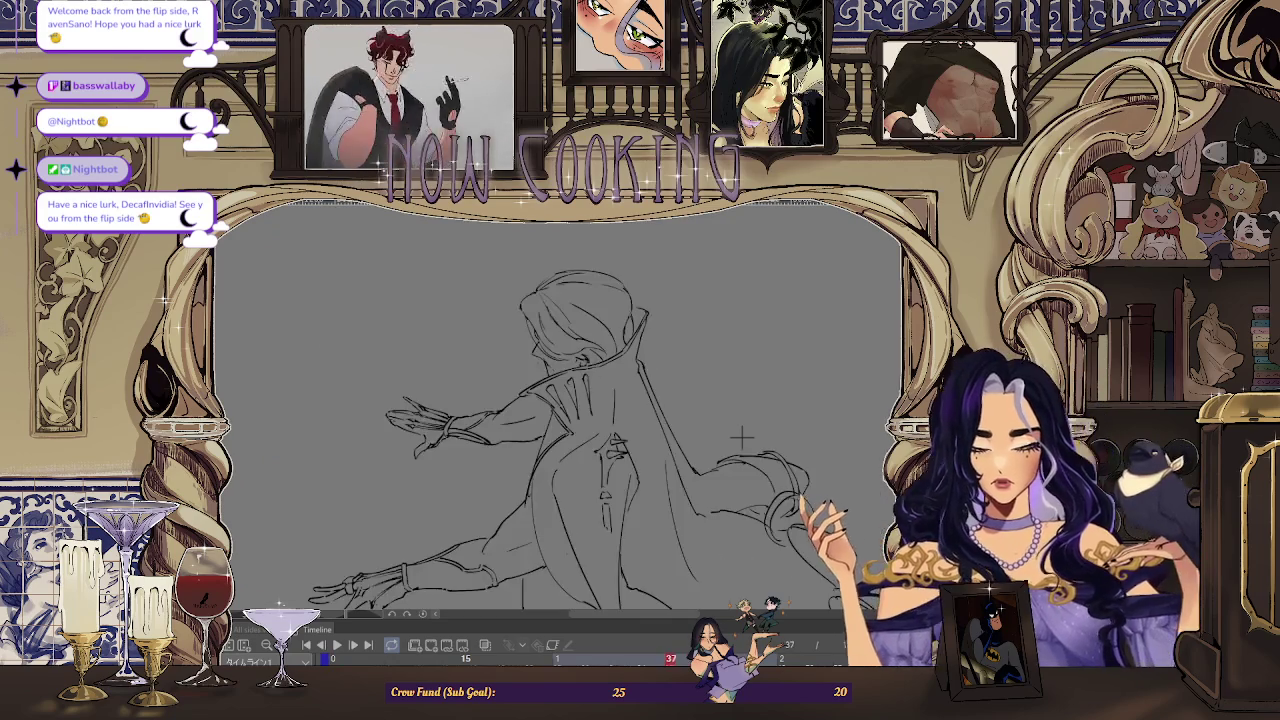
{"action": "key", "text": "space"}
Flip between frame 37 and its neighbouring drawings to check the motion.
{"action": "key", "text": "Right"}
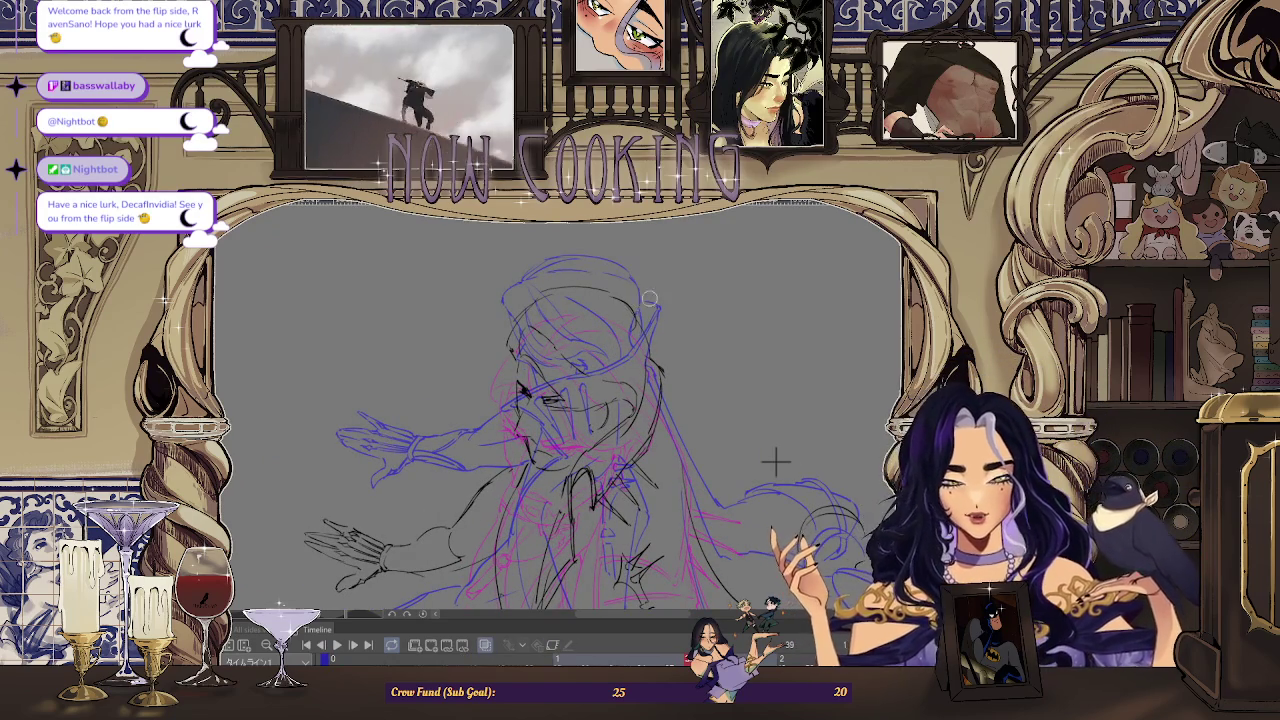
{"action": "key", "text": "Left"}
{"action": "key", "text": "Right"}
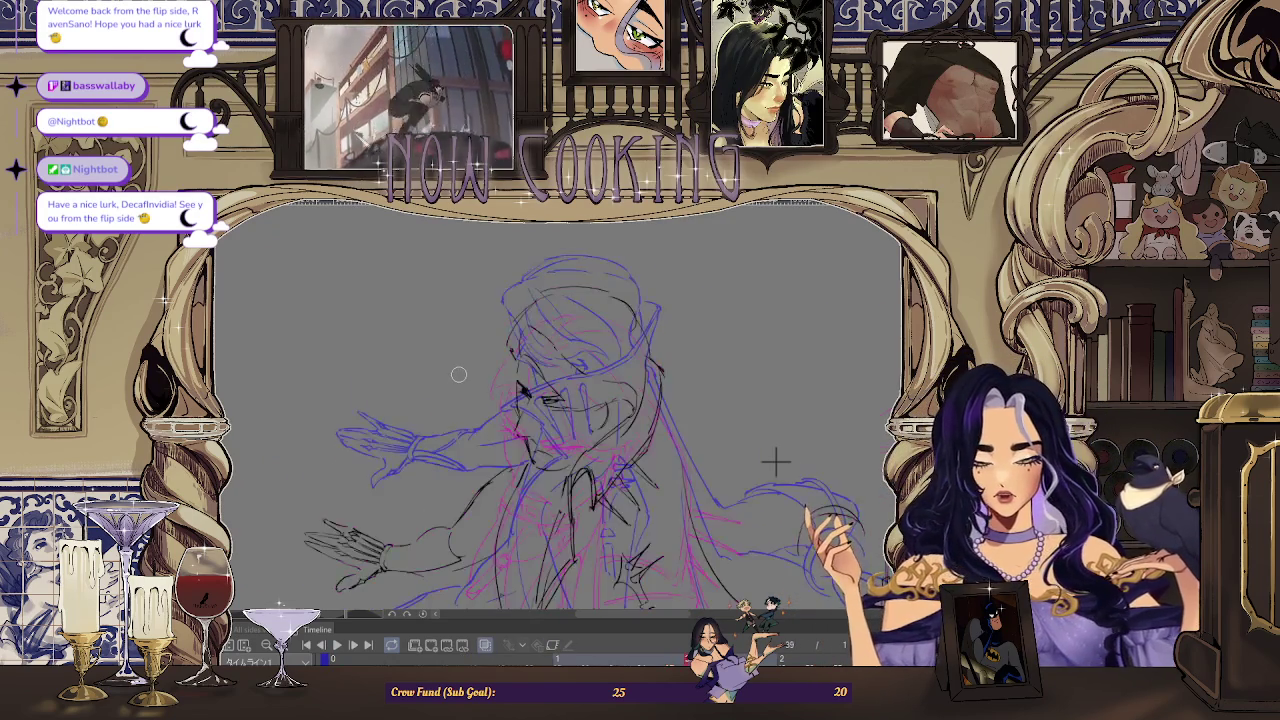
{"action": "key", "text": "Right"}
{"action": "key", "text": "Left"}
{"action": "key", "text": "Left"}
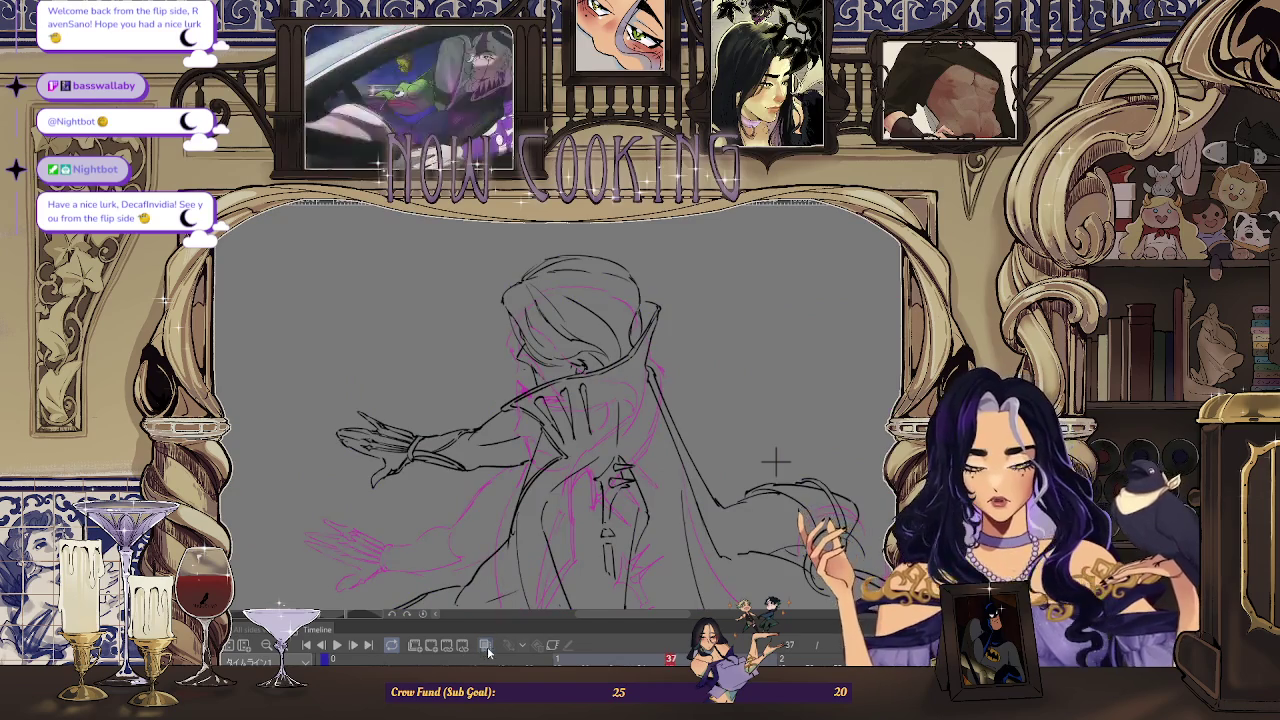
Play the animation, turn Onion Skin back on, and stop playback on one drawing.
{"action": "left_click", "coordinate": [488, 652]}
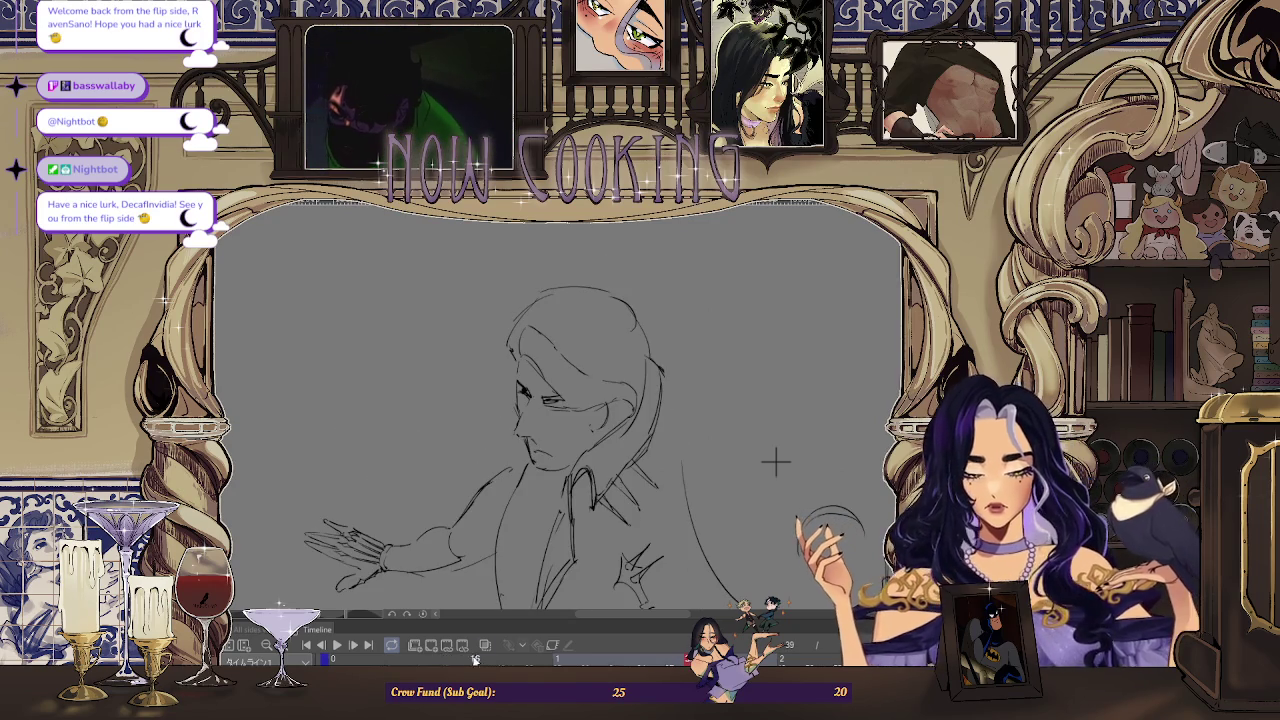
{"action": "left_click", "coordinate": [485, 645]}
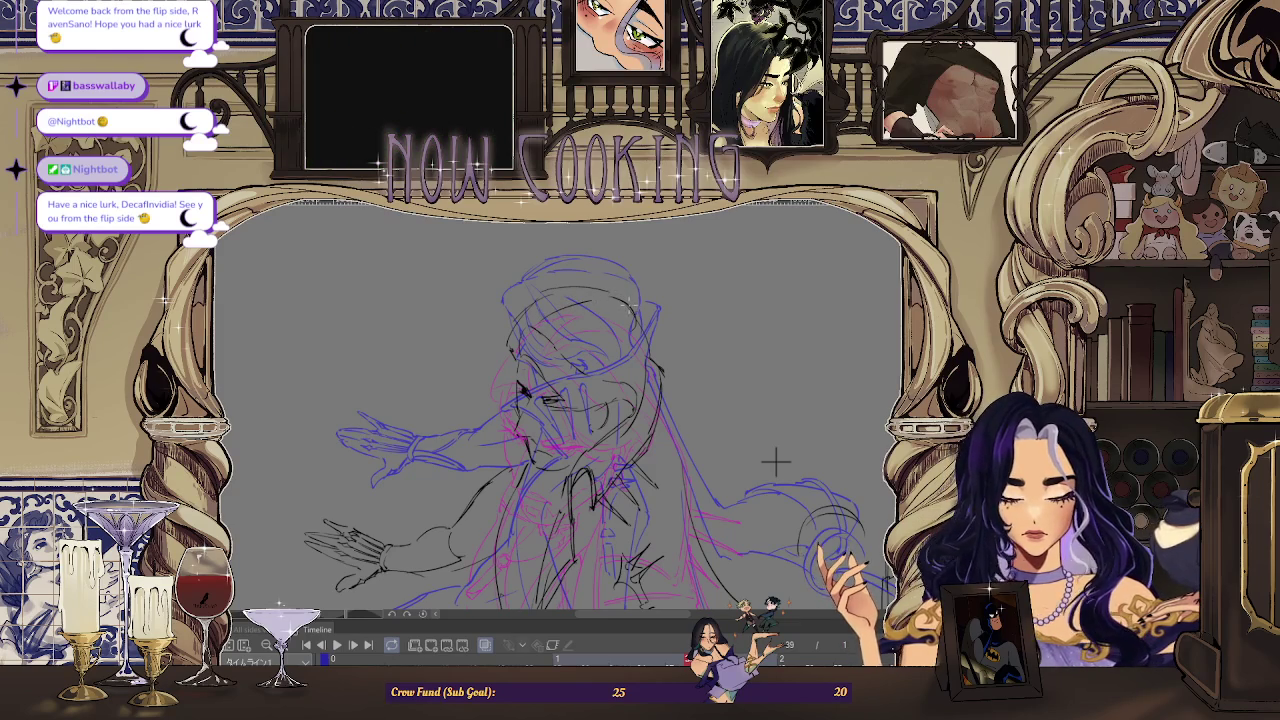
{"action": "key", "text": "space"}
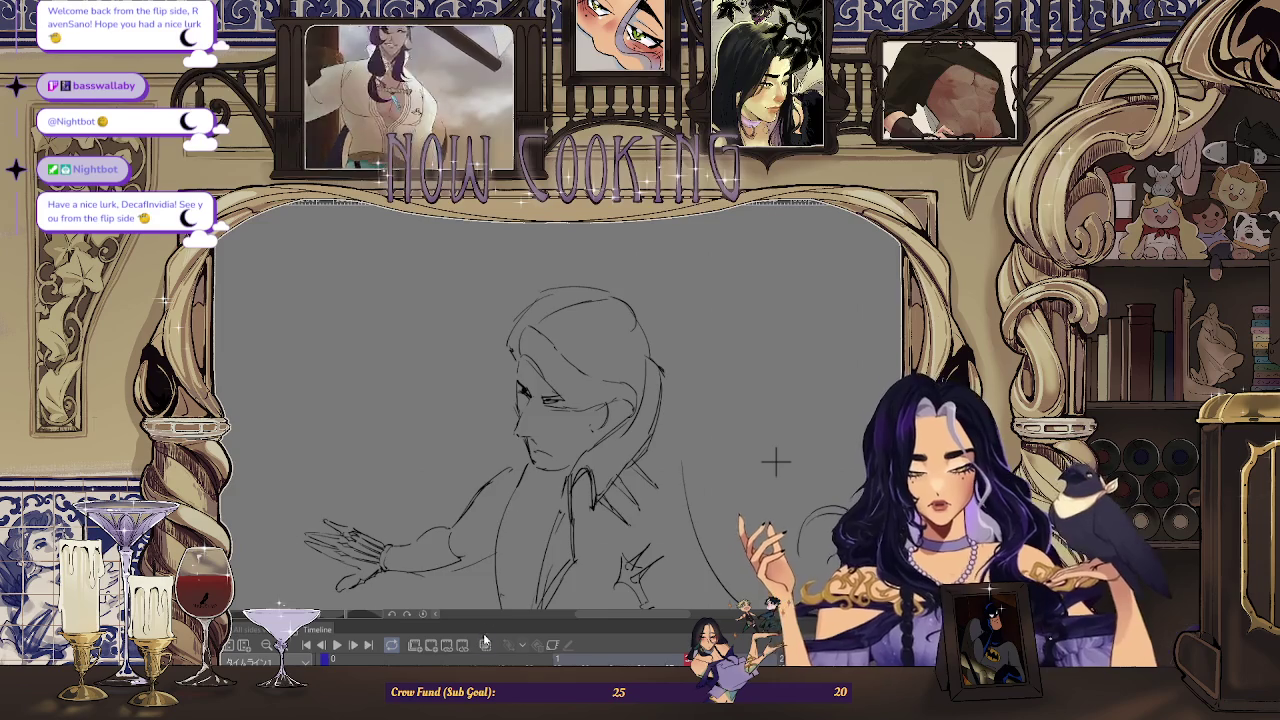
{"action": "key", "text": "space"}
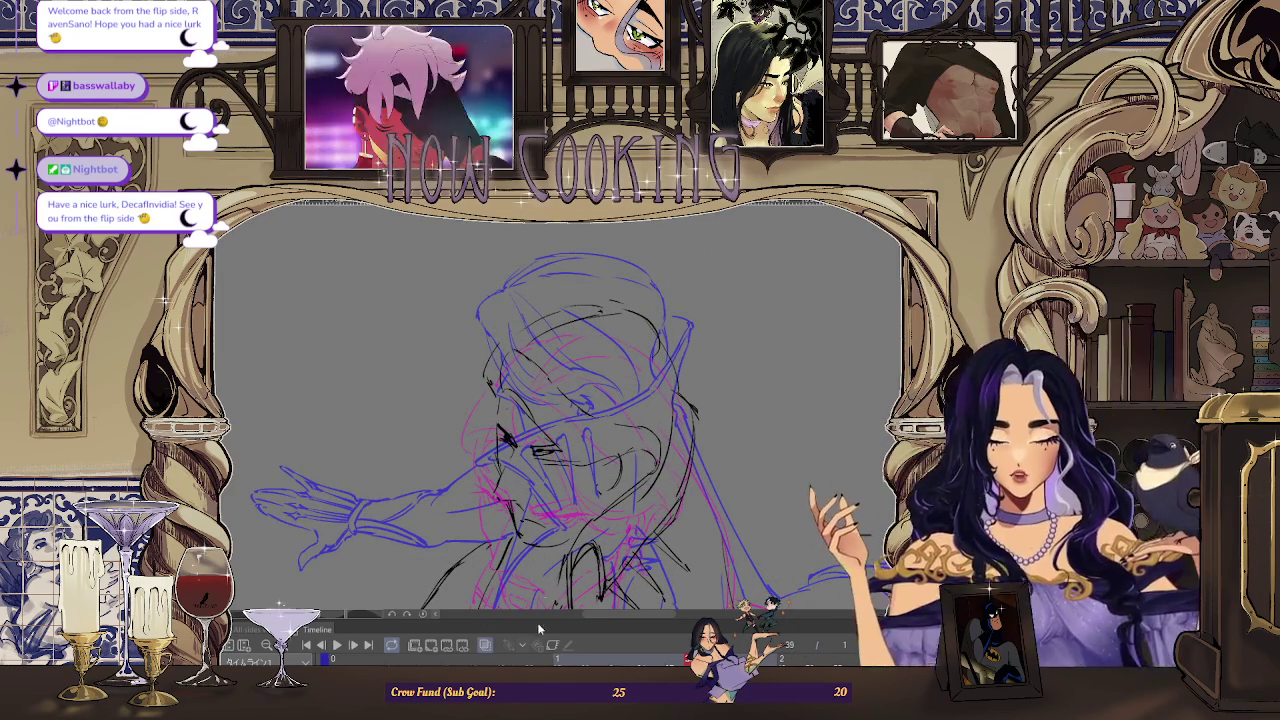
Loop the mirrored animation without onion skins, then step back to frame 37.
{"action": "key", "text": "space"}
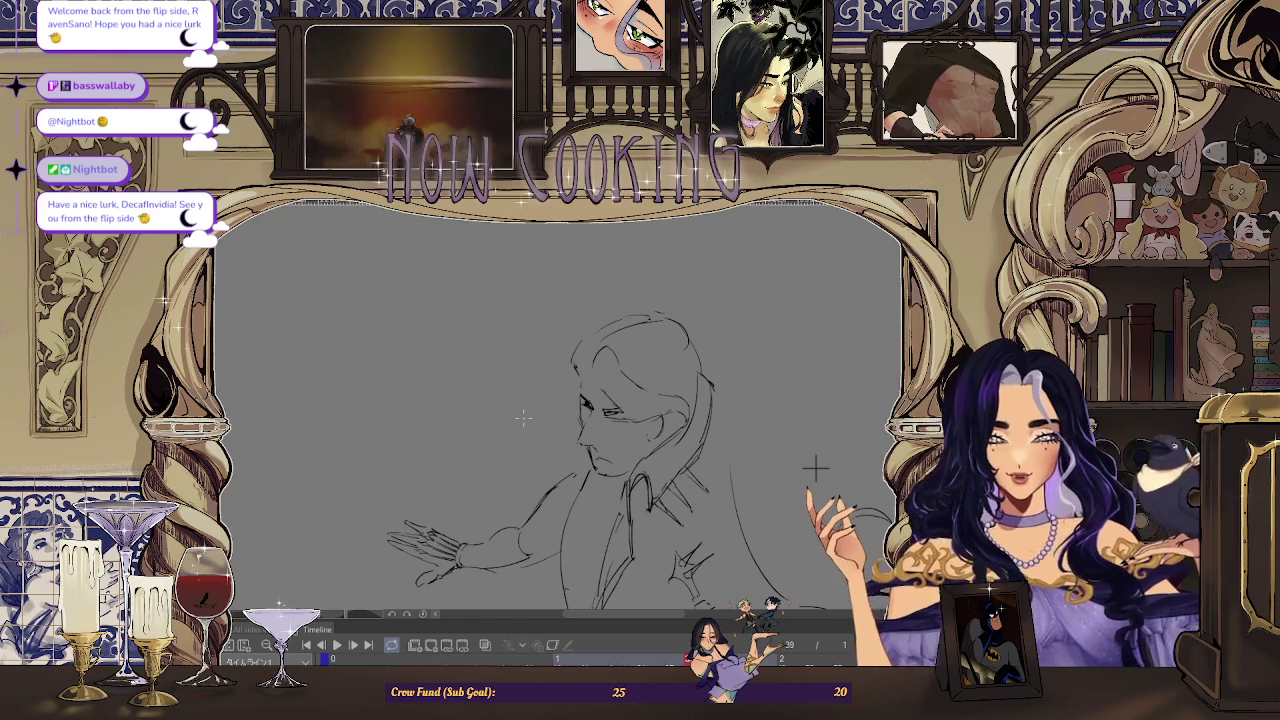
{"action": "key", "text": "Left"}
{"action": "key", "text": "Left"}
{"action": "key", "text": "Right"}
{"action": "key", "text": "Left"}
{"action": "key", "text": "Right"}
{"action": "key", "text": "Left"}
{"action": "key", "text": "Right"}
{"action": "key", "text": "Left"}
{"action": "key", "text": "Left"}
{"action": "key", "text": "Right"}
{"action": "key", "text": "Right"}
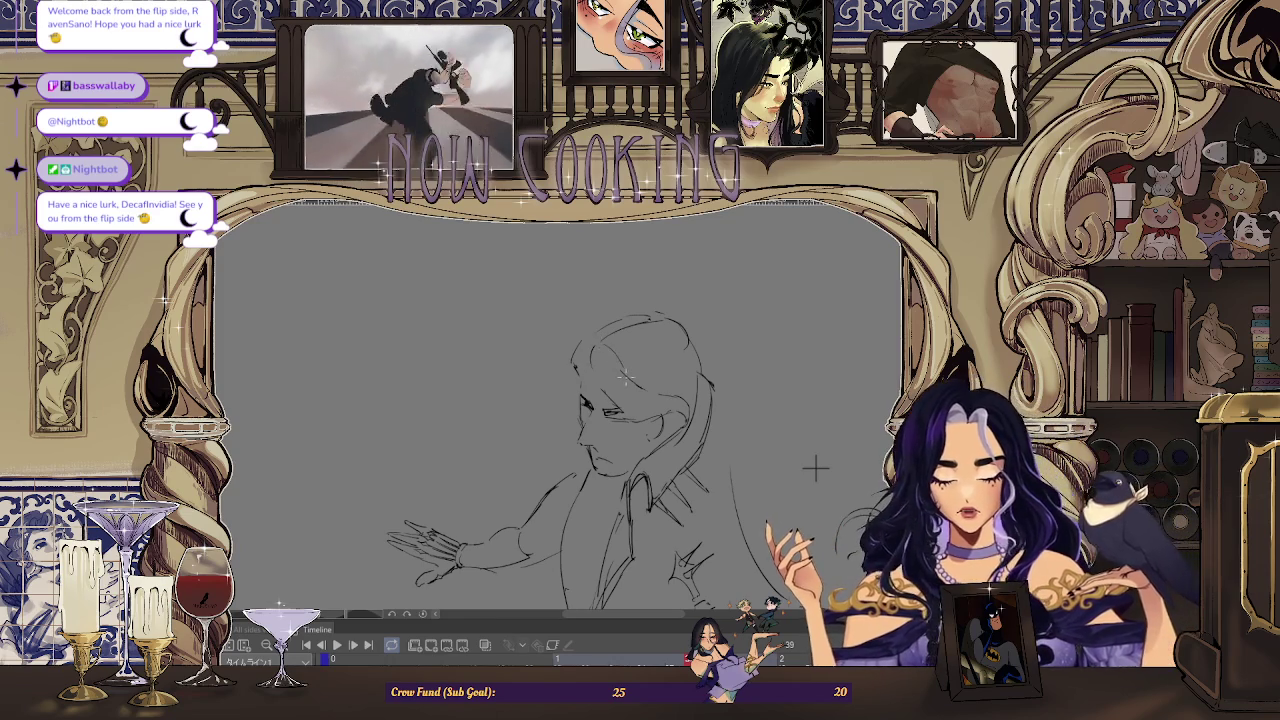
{"action": "key", "text": "Left"}
{"action": "key", "text": "Left"}
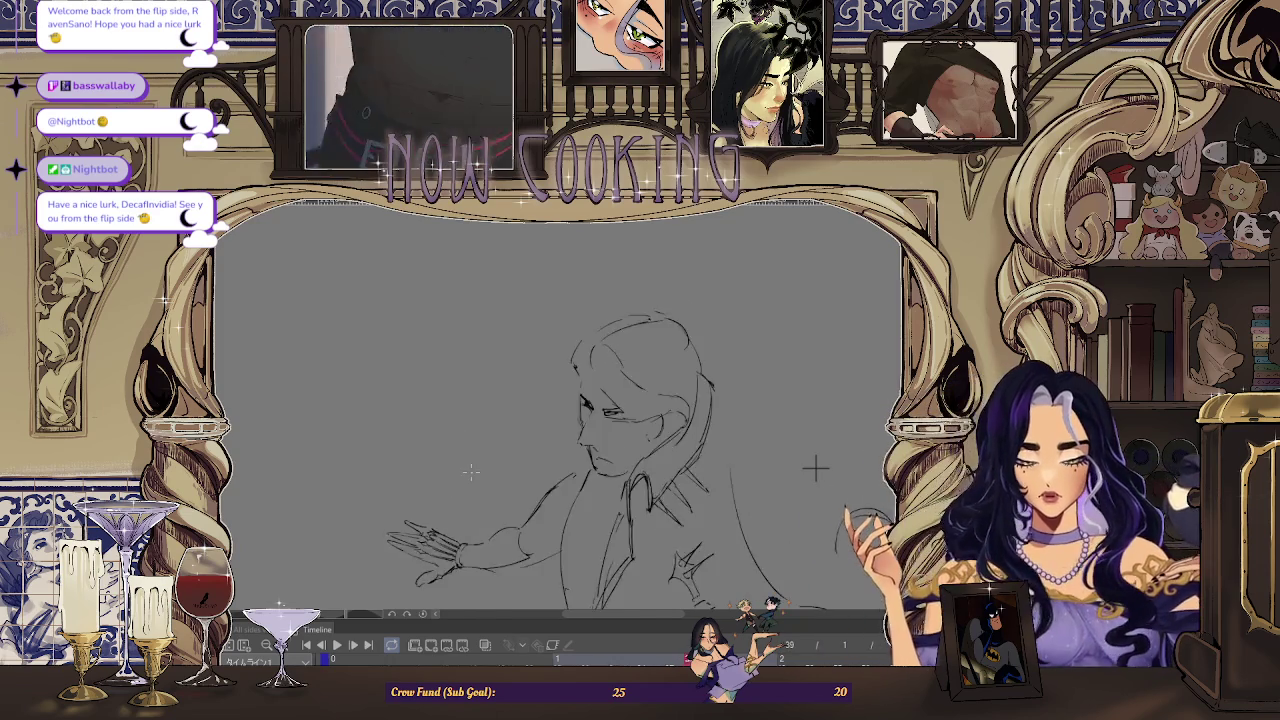
{"action": "key", "text": "Right"}
{"action": "key", "text": "Right"}
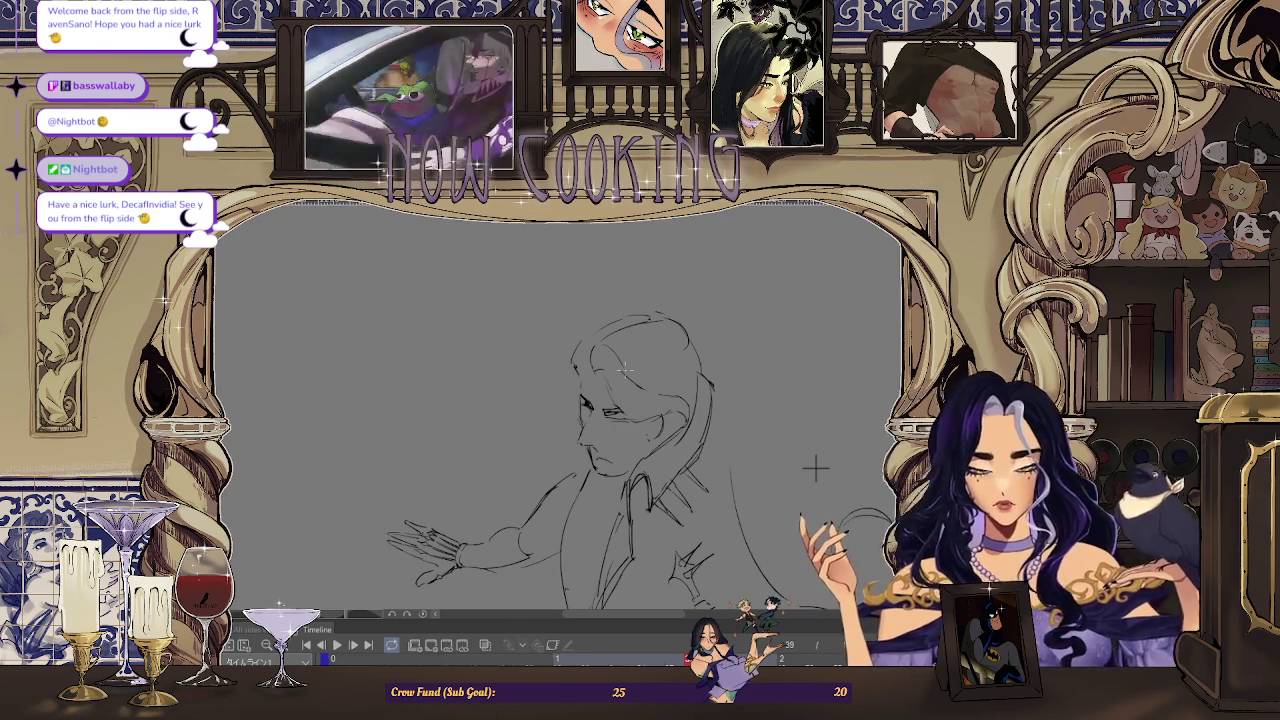
{"action": "key", "text": "Right"}
{"action": "key", "text": "Right"}
{"action": "key", "text": "Right"}
{"action": "key", "text": "Right"}
{"action": "key", "text": "Left"}
{"action": "key", "text": "Left"}
{"action": "key", "text": "Left"}
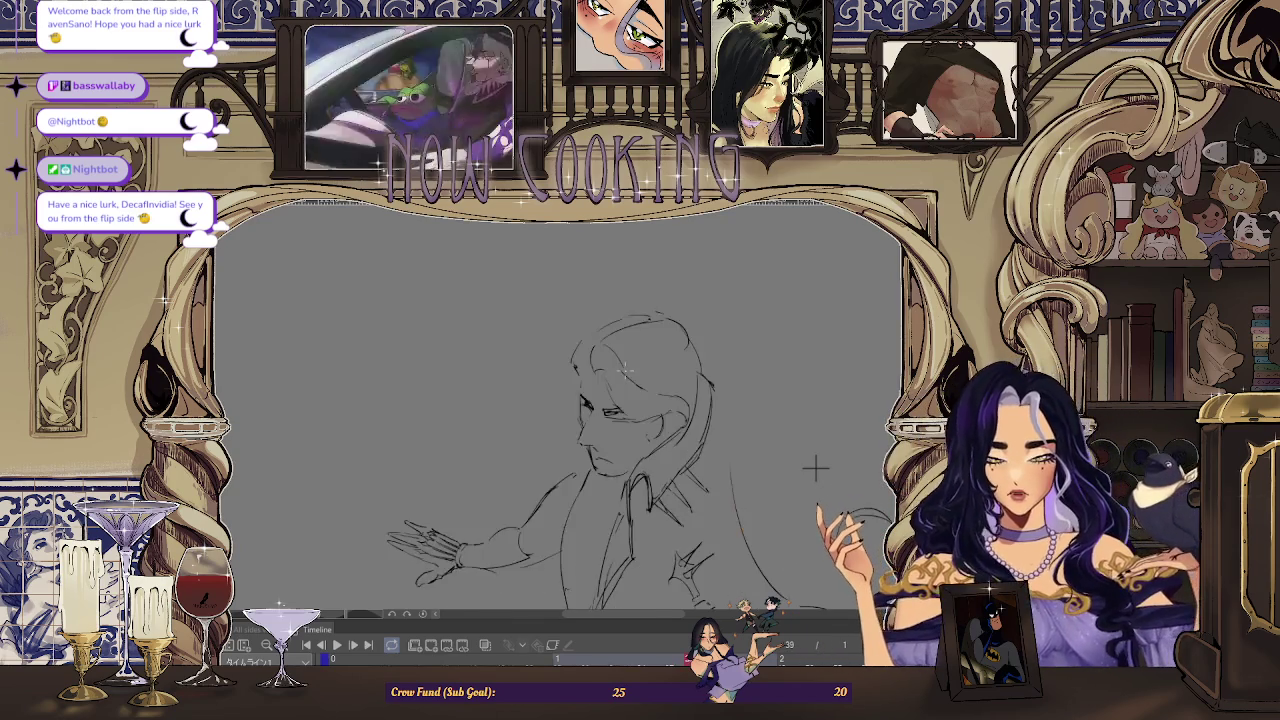
{"action": "key", "text": "Right"}
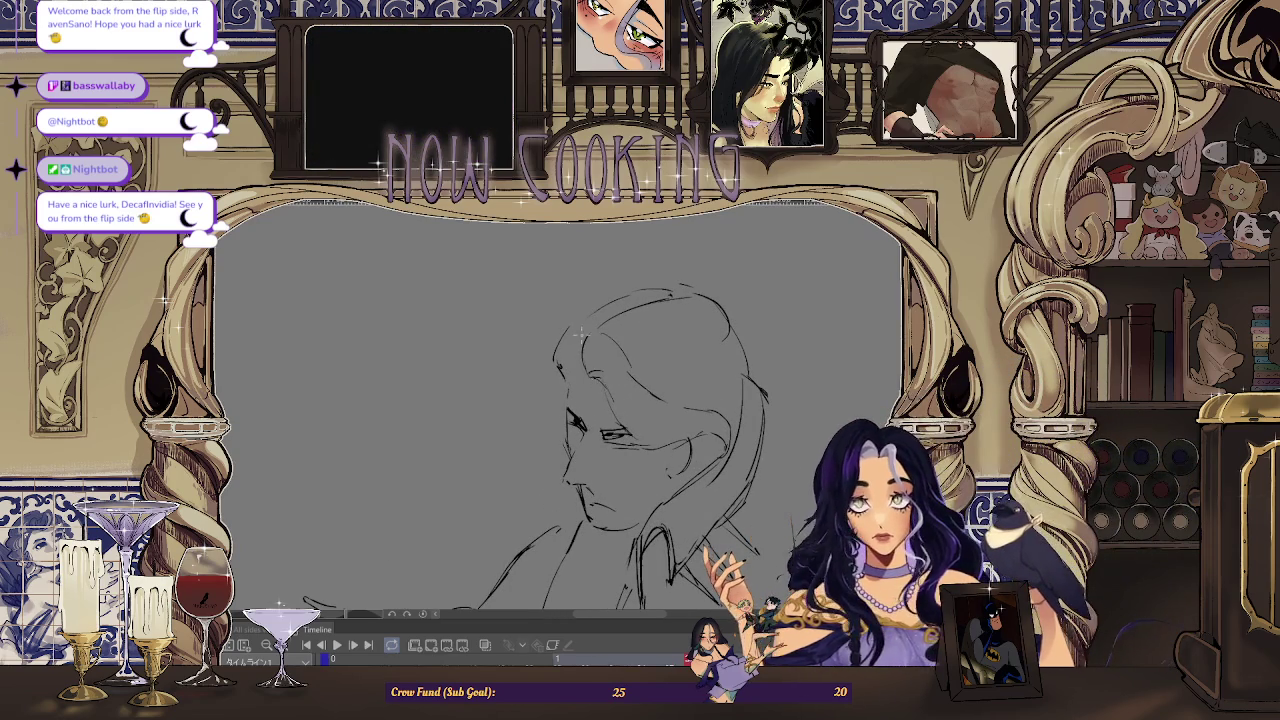
{"action": "key", "text": "space"}
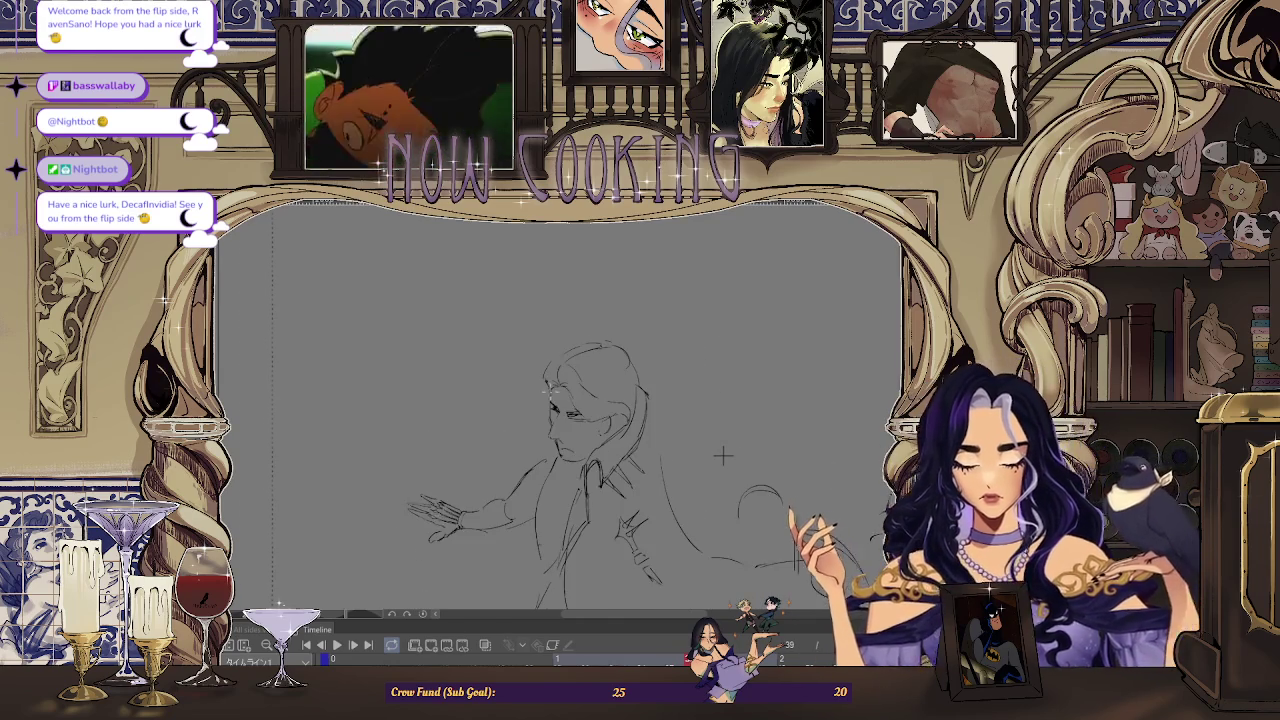
Zoom the view in and out on the sketch, then play the animation.
{"action": "scroll", "coordinate": [446, 459], "scroll_direction": "down", "scroll_amount": 2}
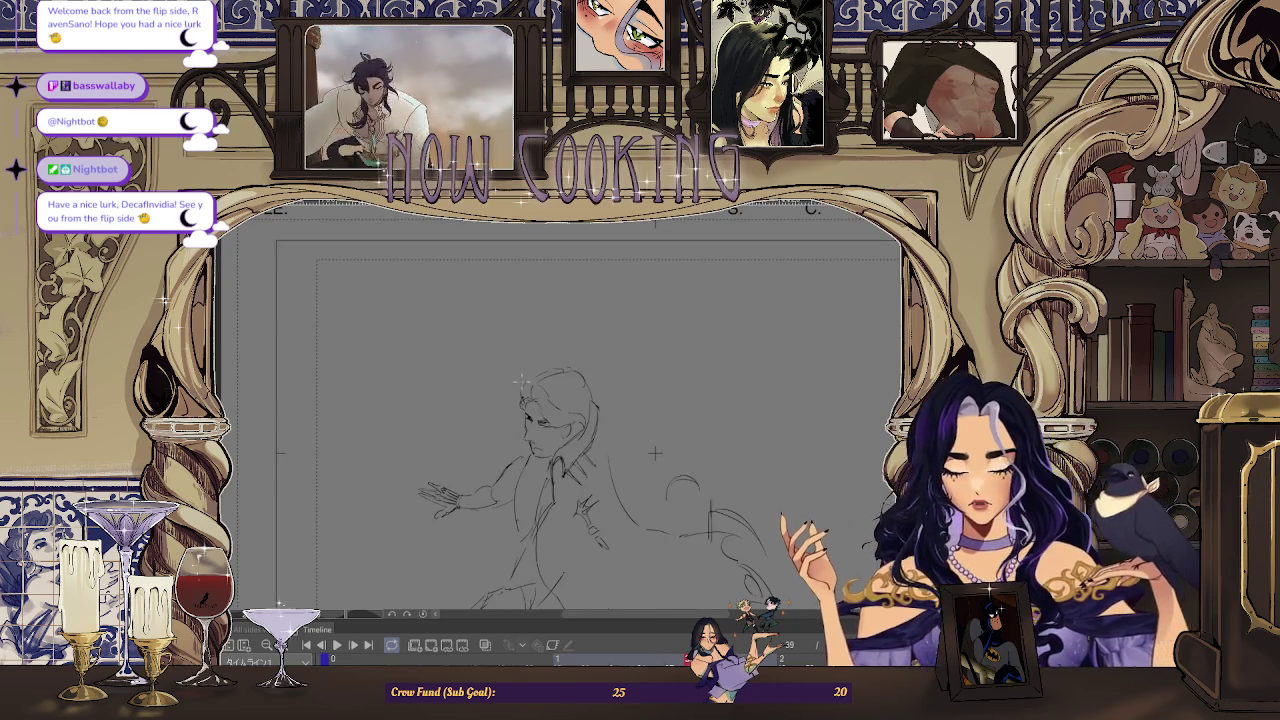
{"action": "scroll", "coordinate": [520, 375], "scroll_direction": "up", "scroll_amount": 2}
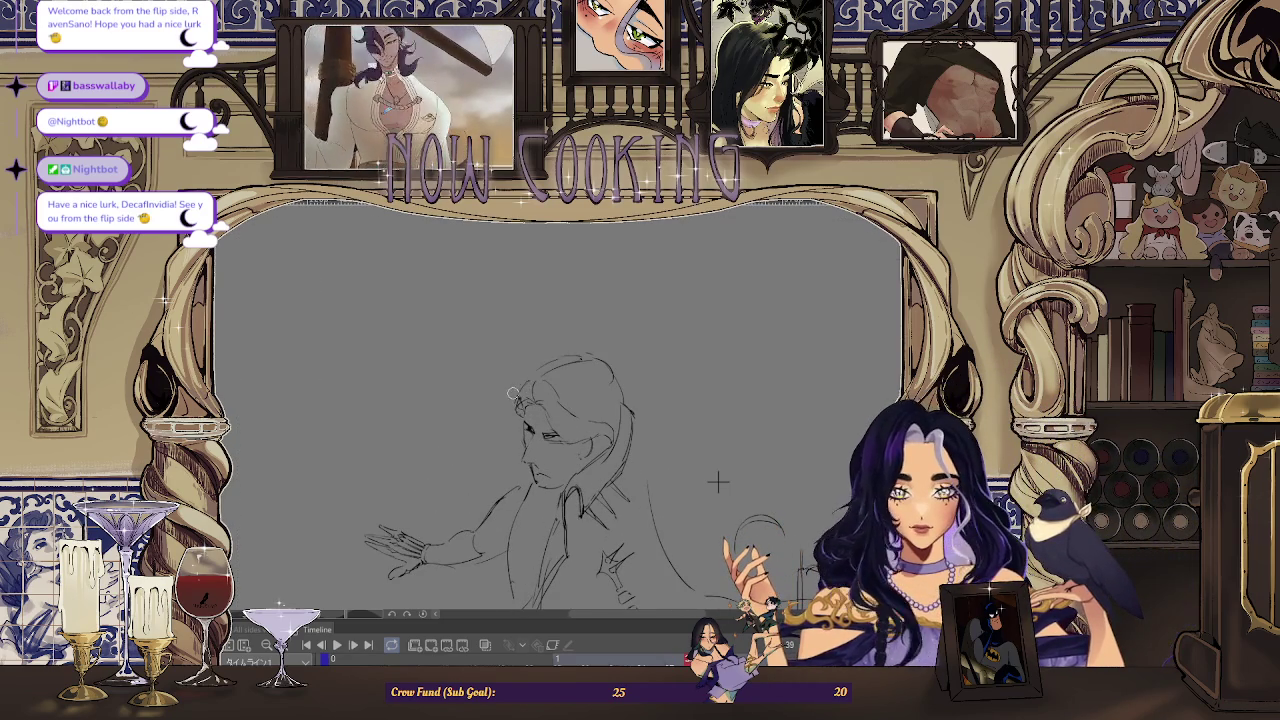
{"action": "scroll", "coordinate": [690, 465], "scroll_direction": "down", "scroll_amount": 2}
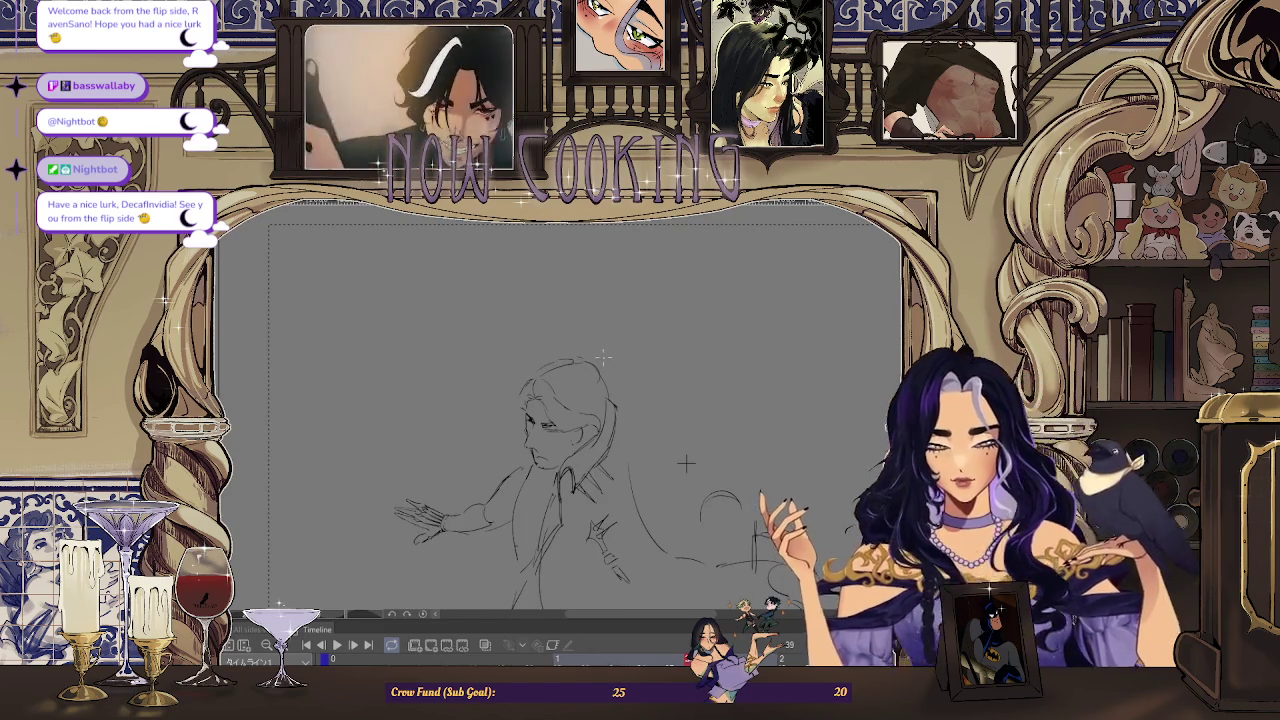
{"action": "scroll", "coordinate": [543, 391], "scroll_direction": "up", "scroll_amount": 3}
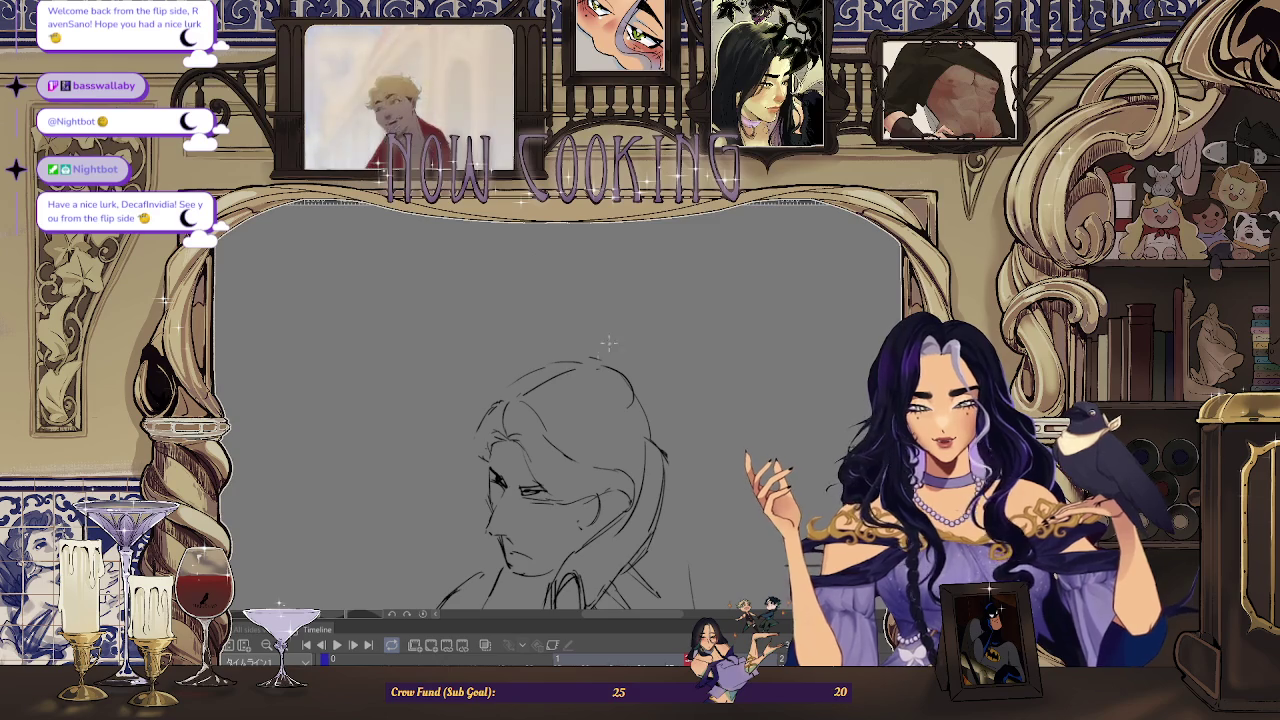
{"action": "key", "text": "space"}
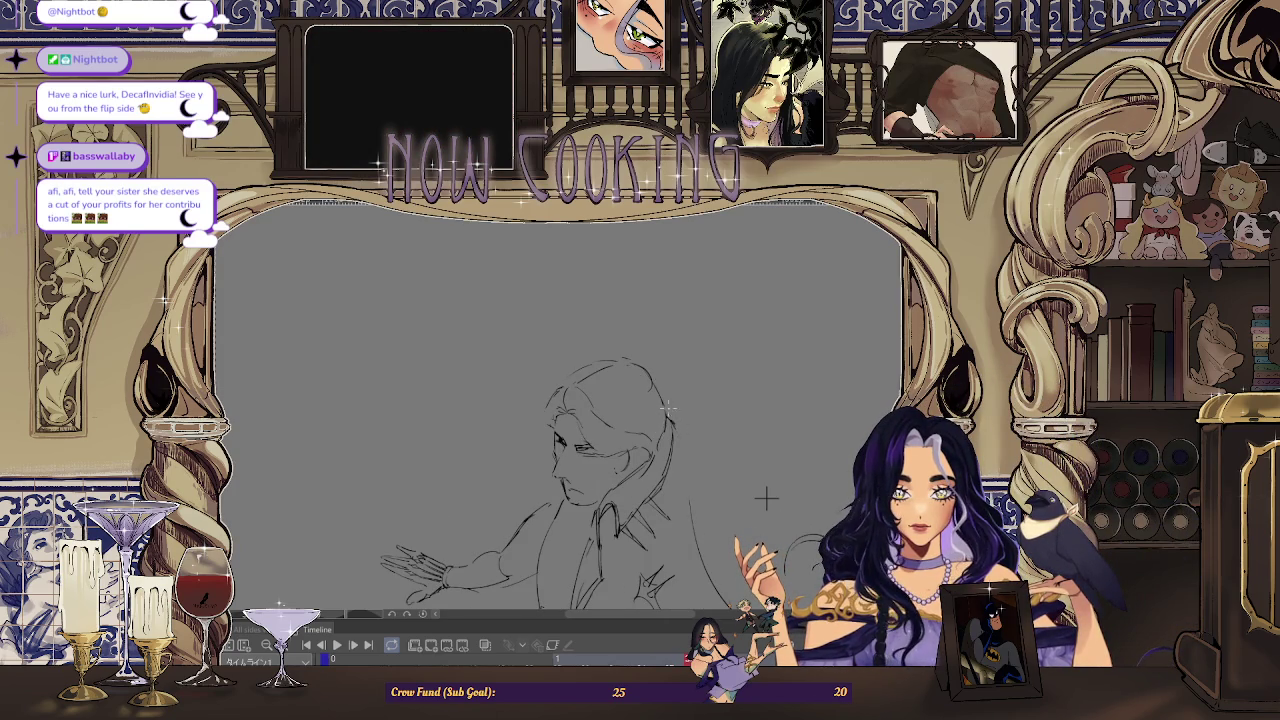
Zoom out to the full storyboard sheet and back, then mirror the canvas left-to-right.
{"action": "key", "text": "ctrl+minus"}
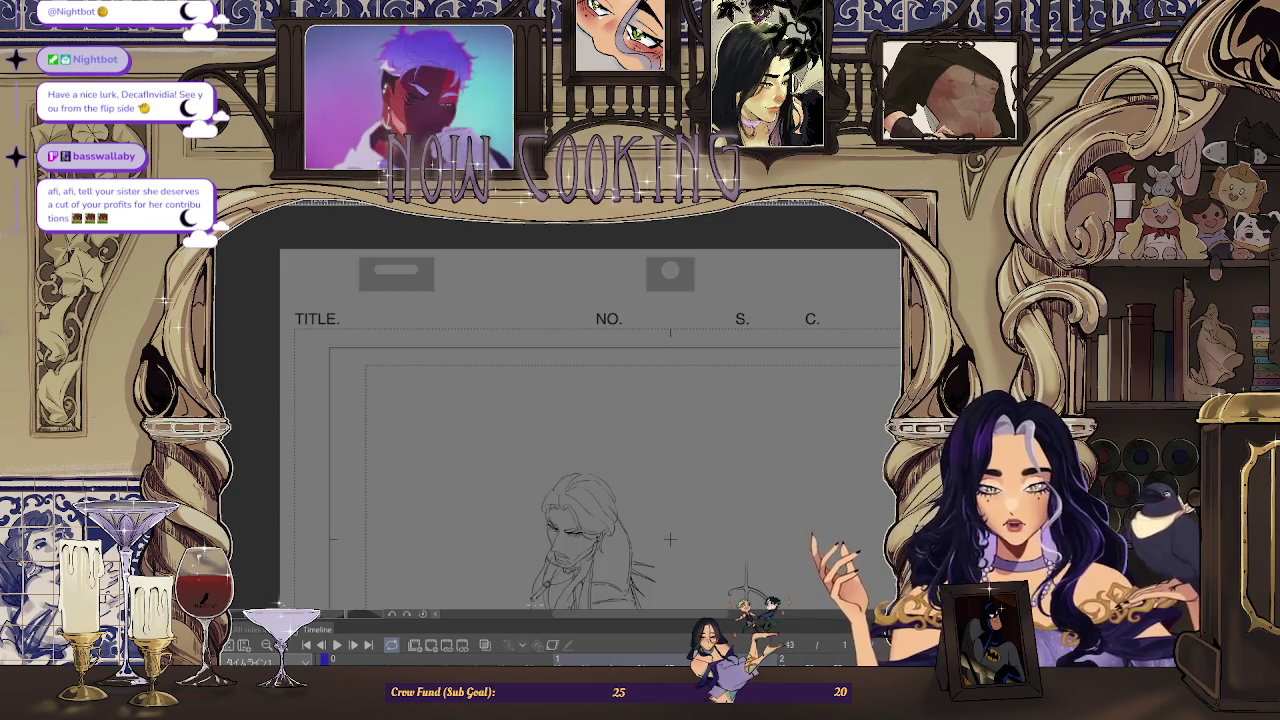
{"action": "key", "text": "ctrl+plus"}
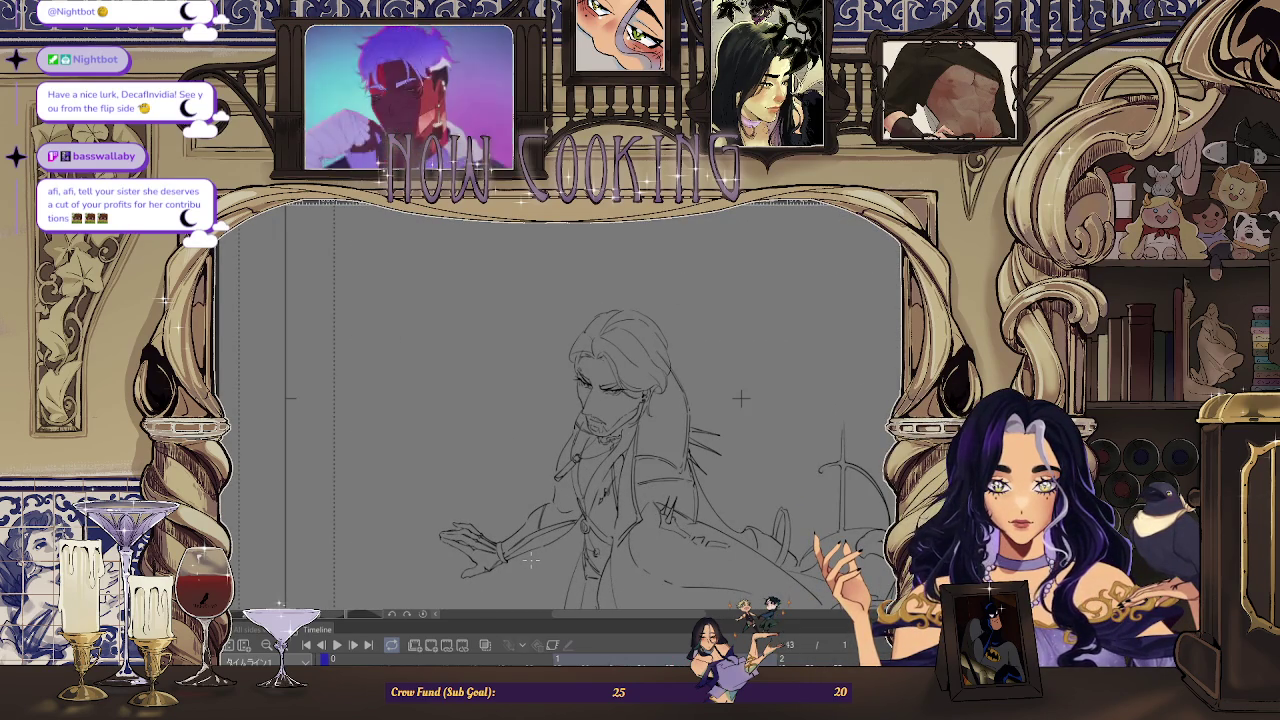
{"action": "key", "text": "h"}
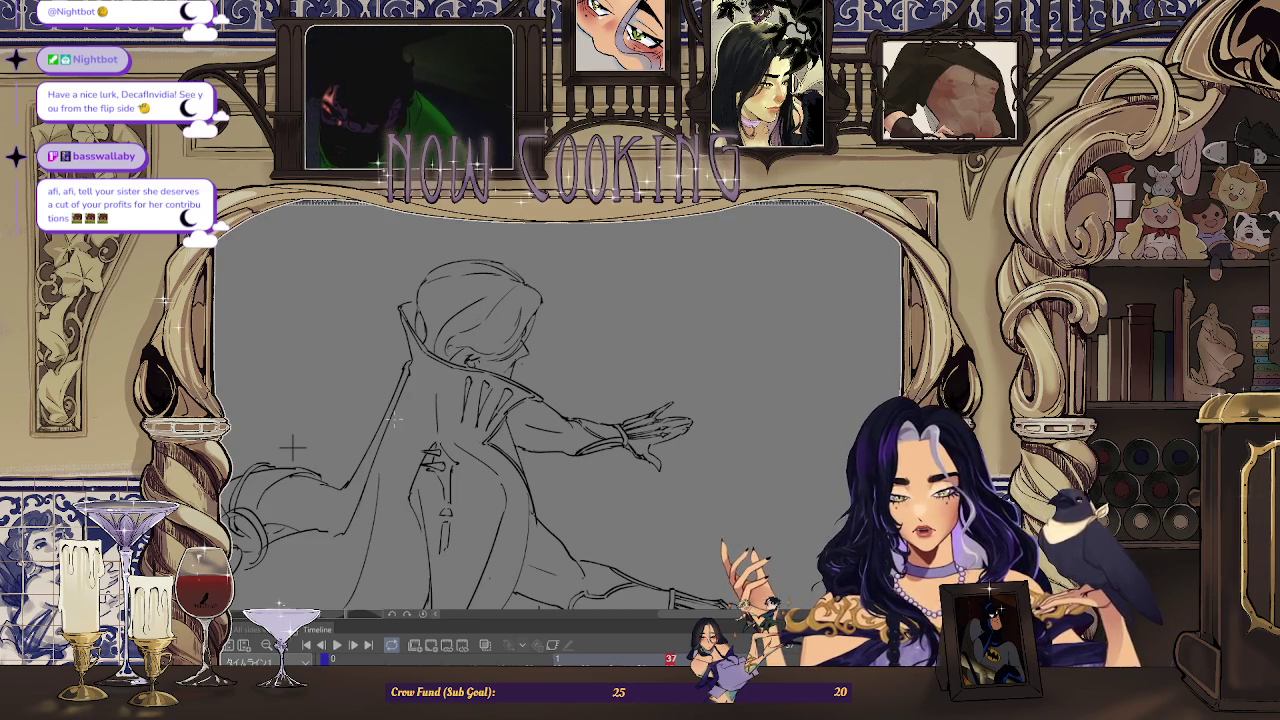
{"action": "scroll", "coordinate": [290, 450], "scroll_direction": "down", "scroll_amount": 1}
Step to frame 39 and play through frames 36 to 39 to compare the reaching poses.
{"action": "scroll", "coordinate": [265, 500], "scroll_direction": "down", "scroll_amount": 1}
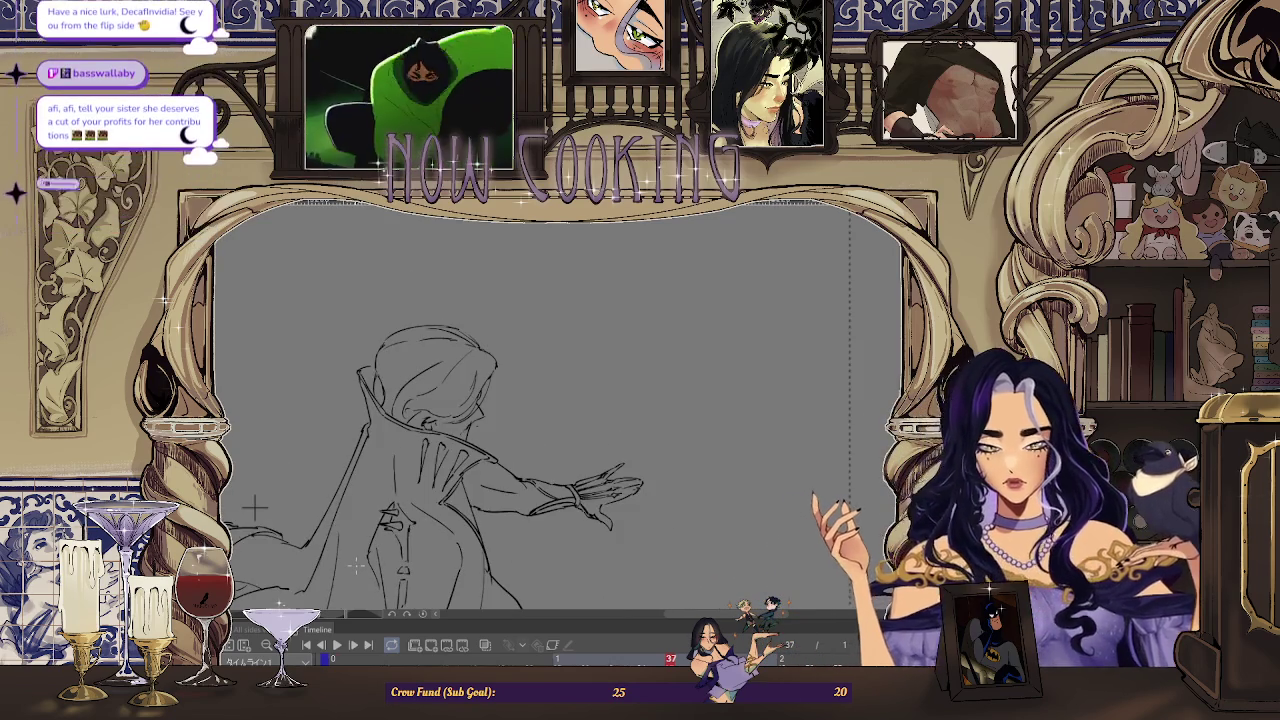
{"action": "key", "text": "Right"}
{"action": "key", "text": "Right"}
{"action": "key", "text": "Right"}
{"action": "key", "text": "Right"}
{"action": "key", "text": "Right"}
{"action": "key", "text": "Right"}
{"action": "key", "text": "space"}
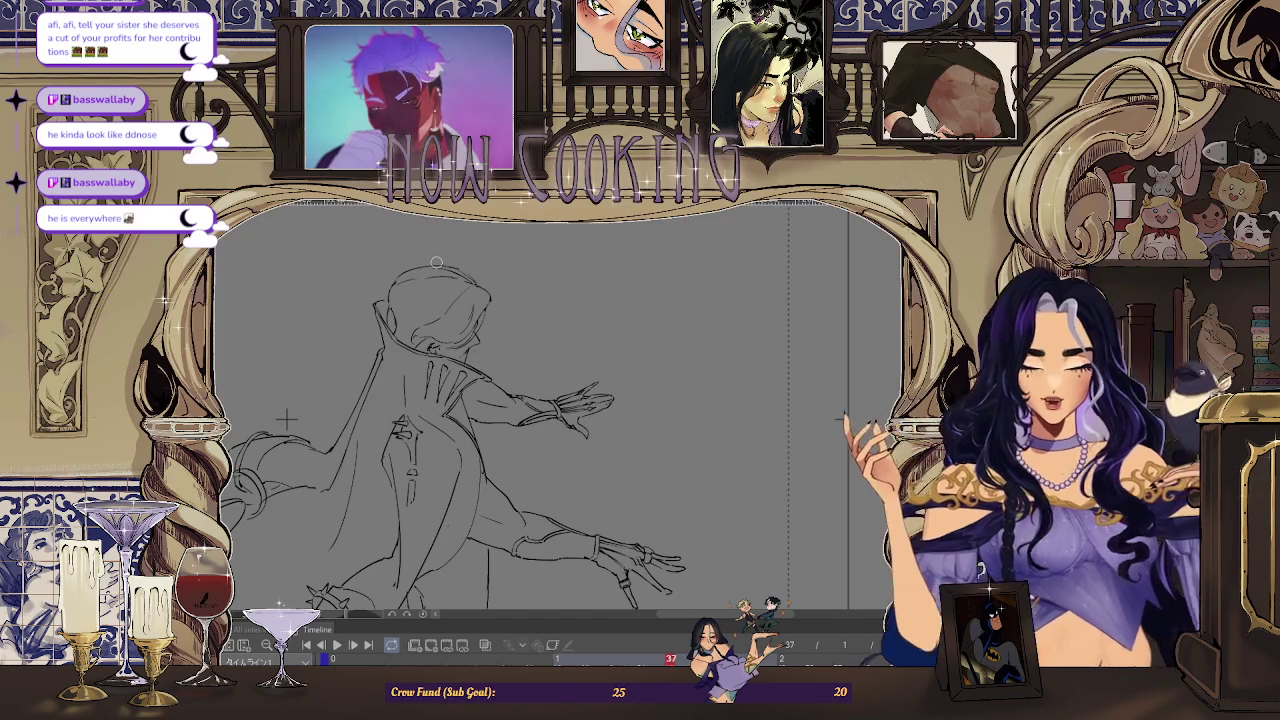
{"action": "key", "text": "space"}
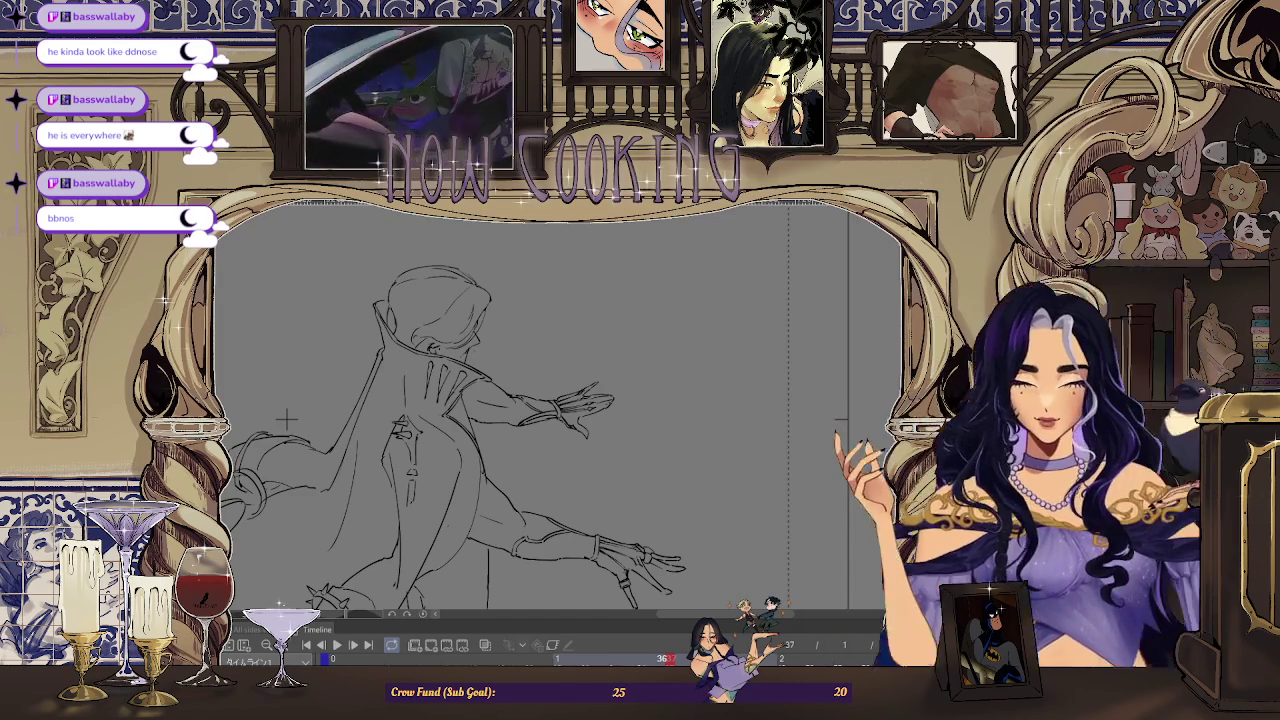
{"action": "scroll", "coordinate": [287, 420], "scroll_direction": "down", "scroll_amount": 2}
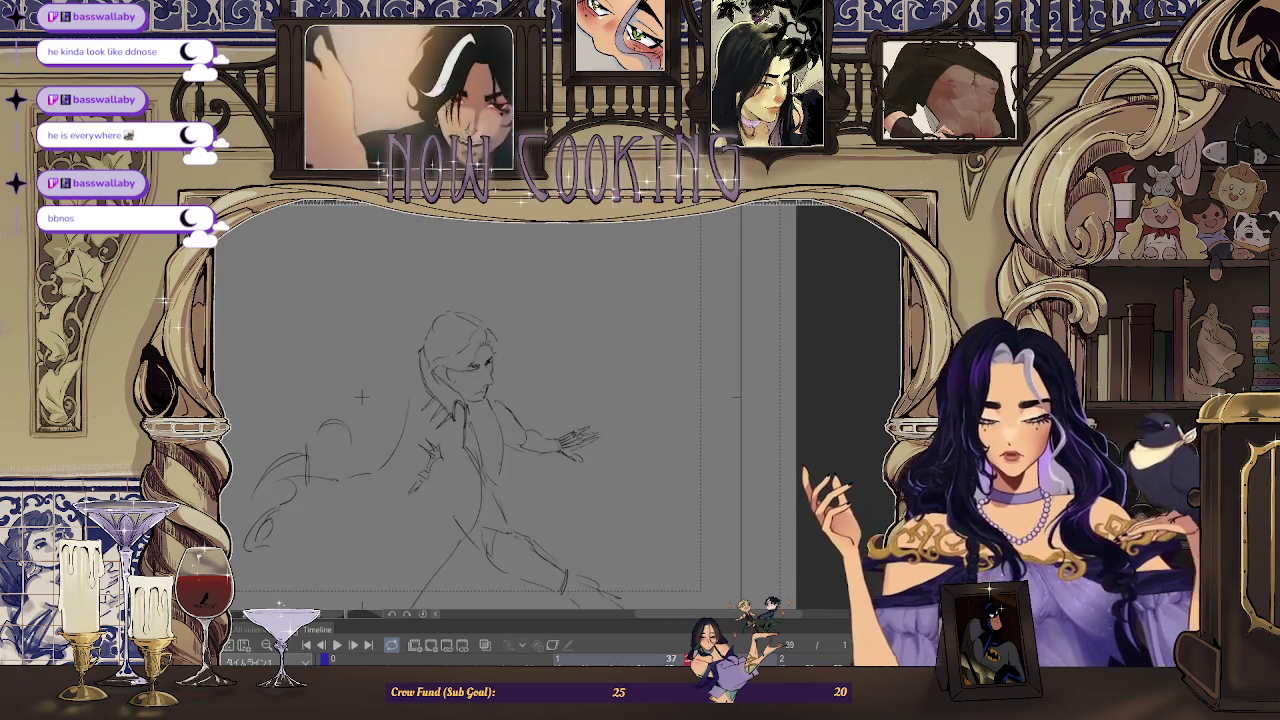
Lasso the left side of the head and neck, transform it with Ctrl+T, and deselect.
{"action": "key", "text": "ctrl+plus"}
{"action": "left_click_drag", "start_coordinate": [448, 392], "coordinate": [455, 430]}
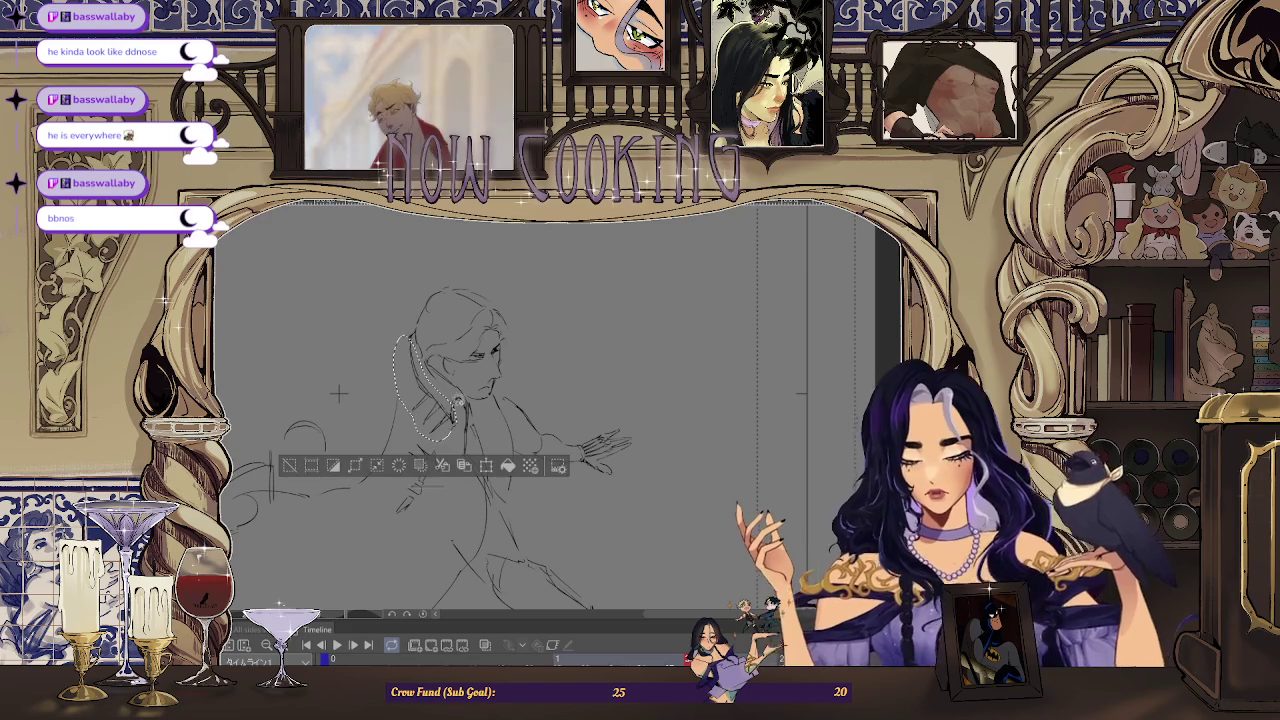
{"action": "key", "text": "ctrl+t"}
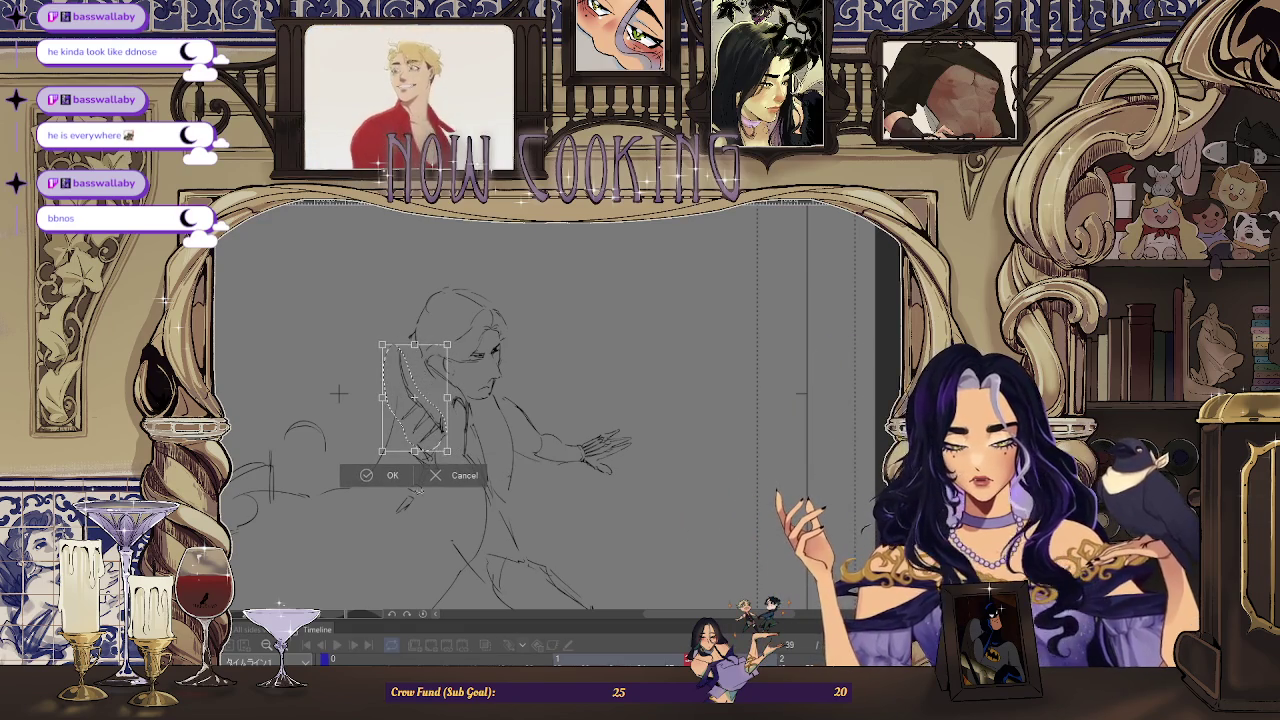
{"action": "left_click", "coordinate": [390, 478]}
{"action": "key", "text": "ctrl+d"}
{"action": "scroll", "coordinate": [463, 405], "scroll_direction": "up", "scroll_amount": 2}
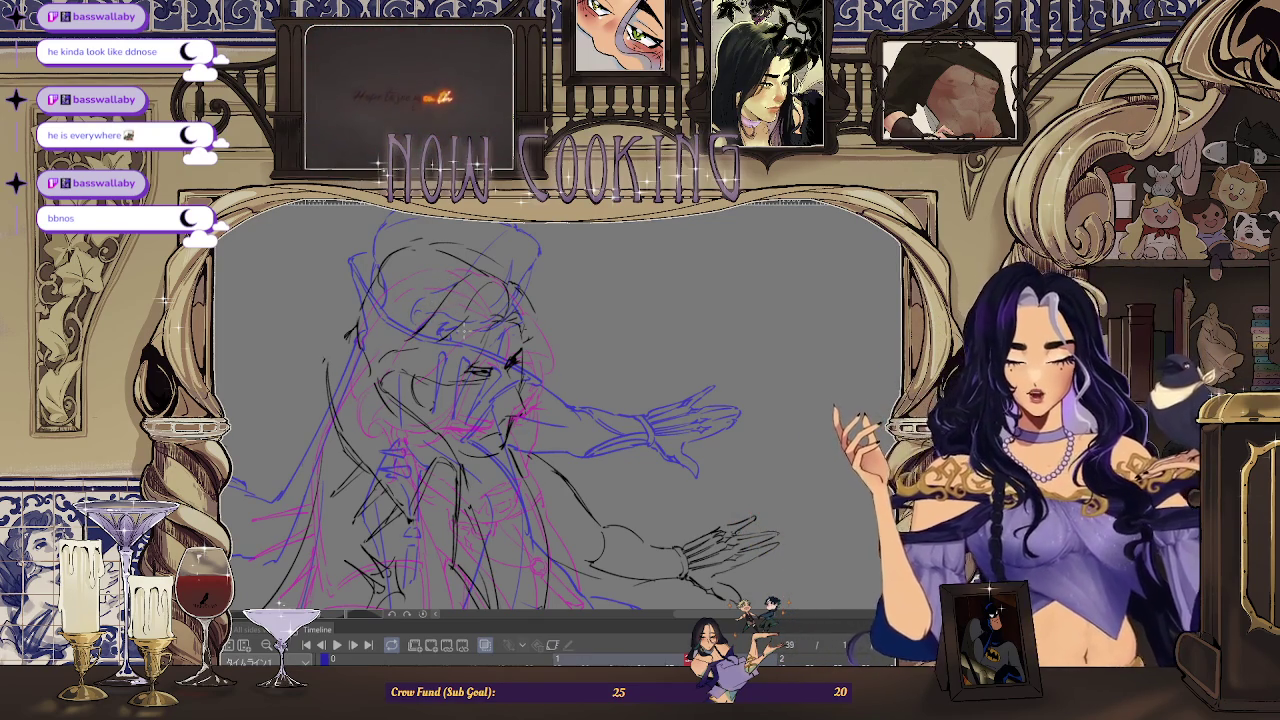
Flip the canvas back to its normal, unmirrored orientation.
{"action": "key", "text": "h"}
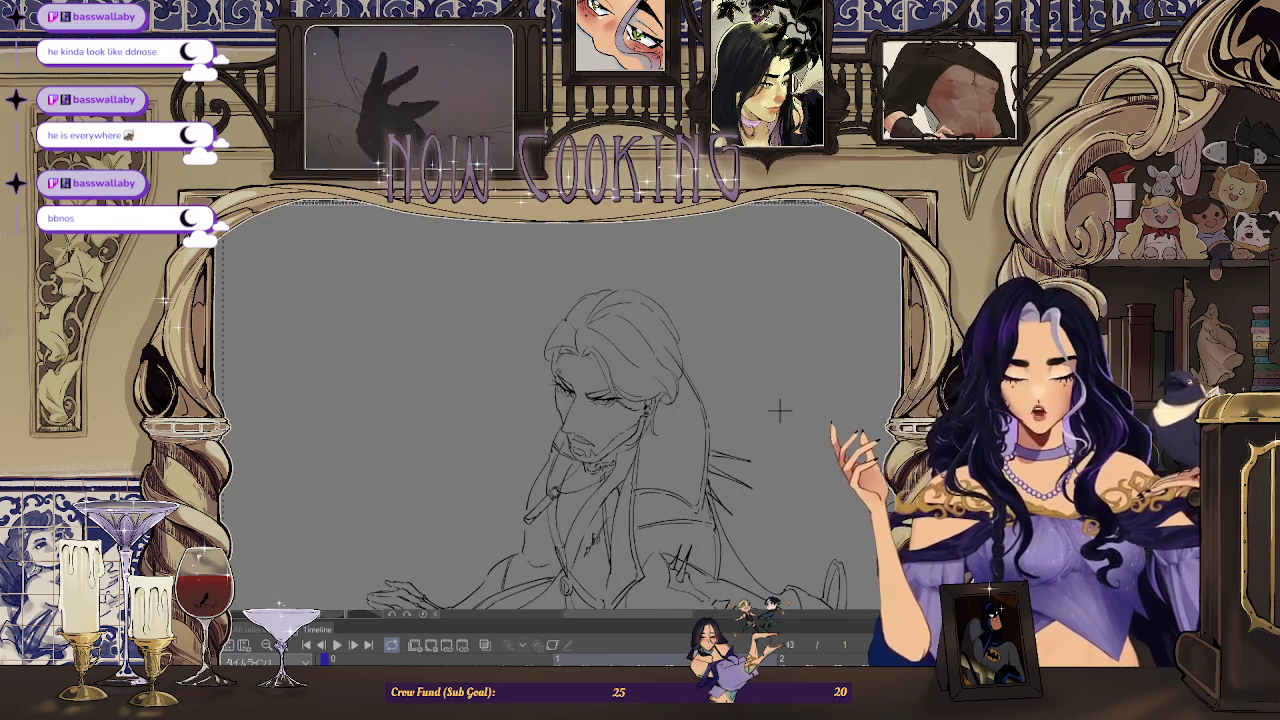
Mirror the canvas view again and turn on onion skin over frame 39's reaching figure.
{"action": "key", "text": "h"}
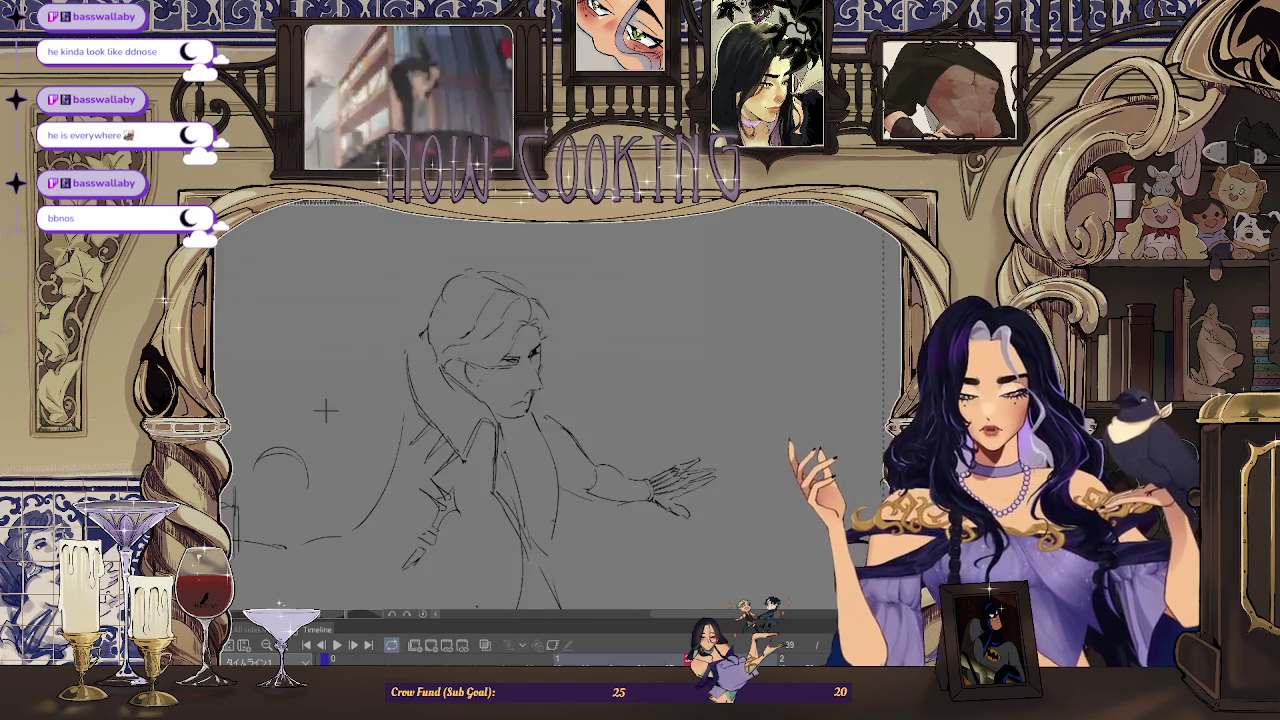
{"action": "left_click", "coordinate": [486, 645]}
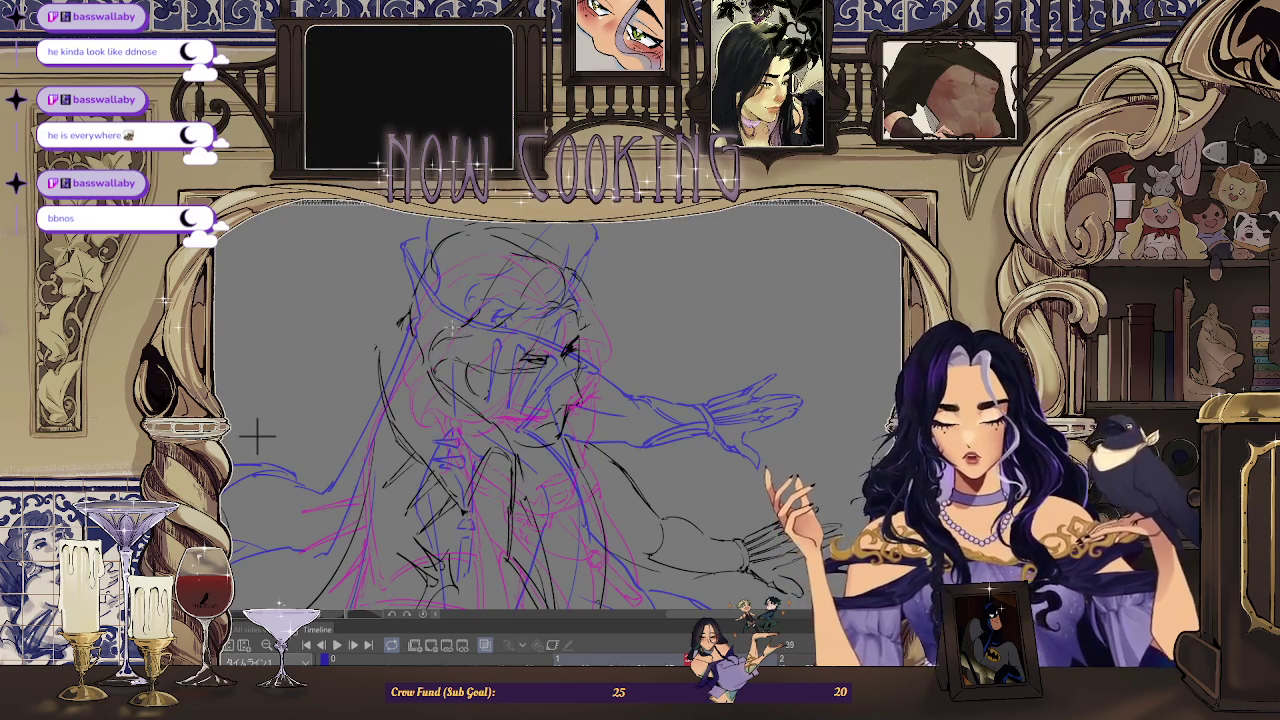
Turn onion skin off, leaving only frame 39's grey sketch visible.
{"action": "left_click", "coordinate": [486, 628]}
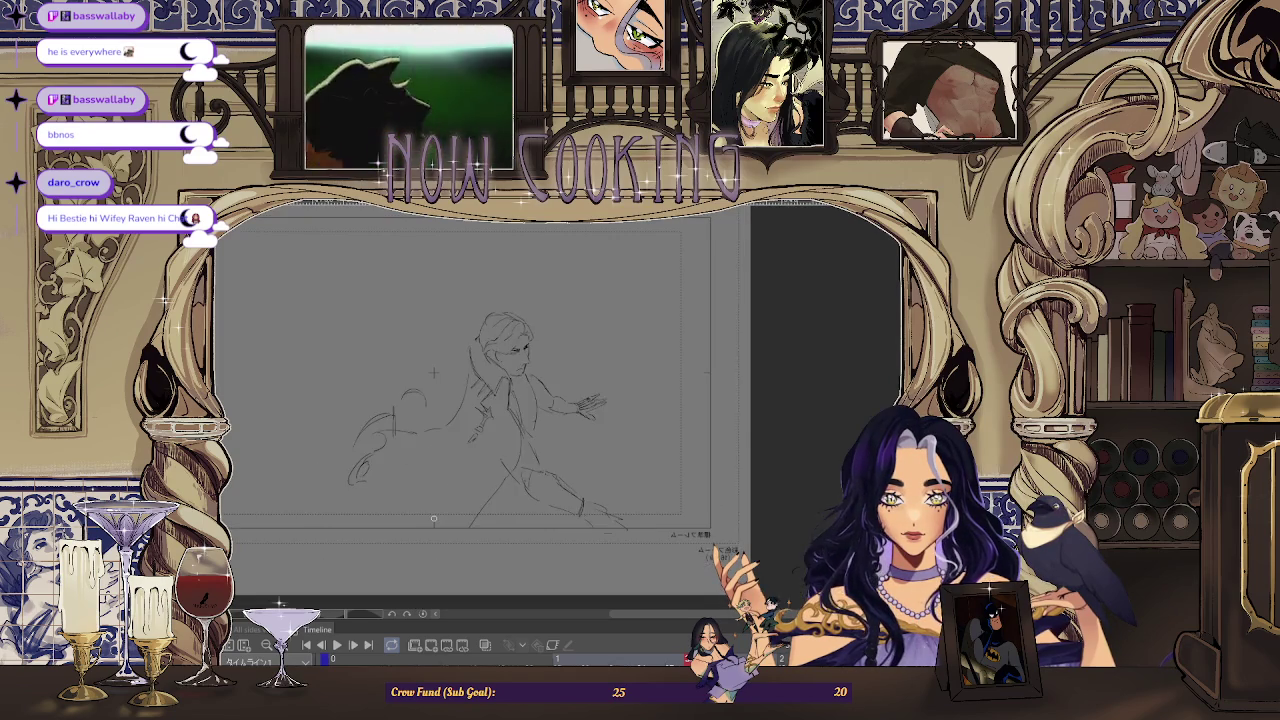
Stop playback with onion skins showing, then zoom back in on the reaching figure.
{"action": "scroll", "coordinate": [434, 373], "scroll_direction": "down", "scroll_amount": 3}
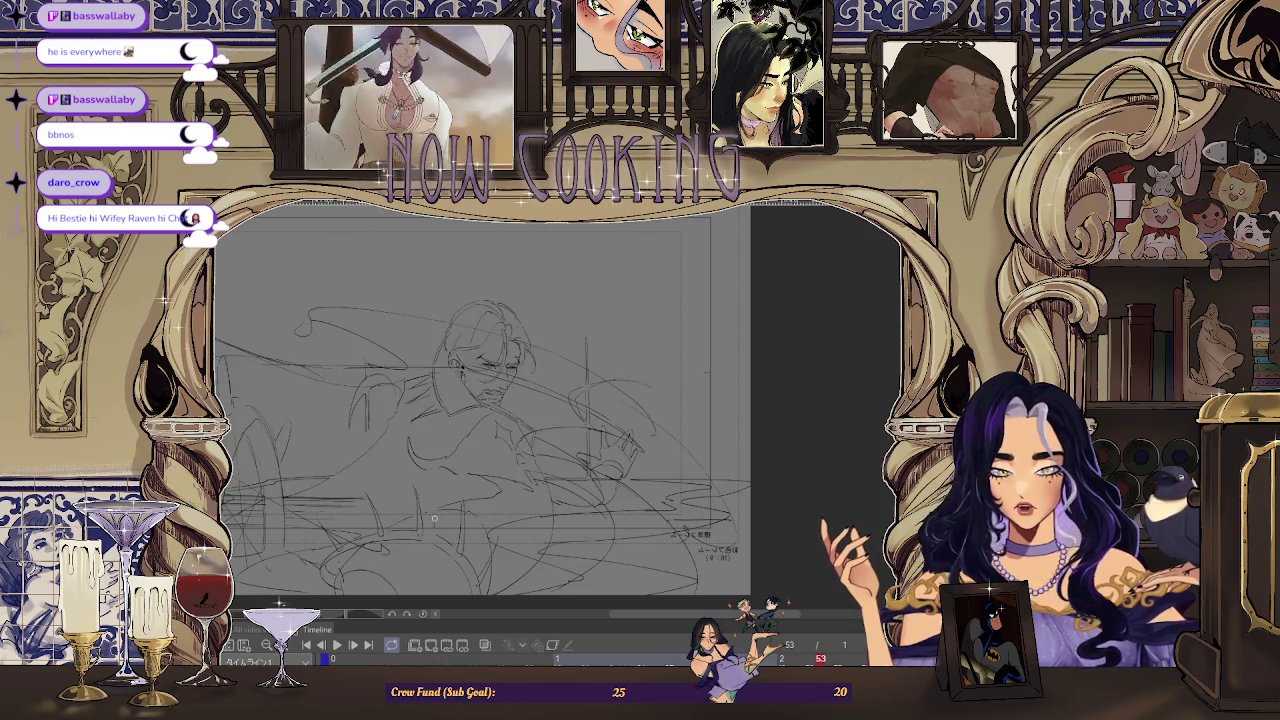
{"action": "key", "text": "Return"}
{"action": "scroll", "coordinate": [490, 303], "scroll_direction": "up", "scroll_amount": 2}
{"action": "scroll", "coordinate": [490, 303], "scroll_direction": "up", "scroll_amount": 1}
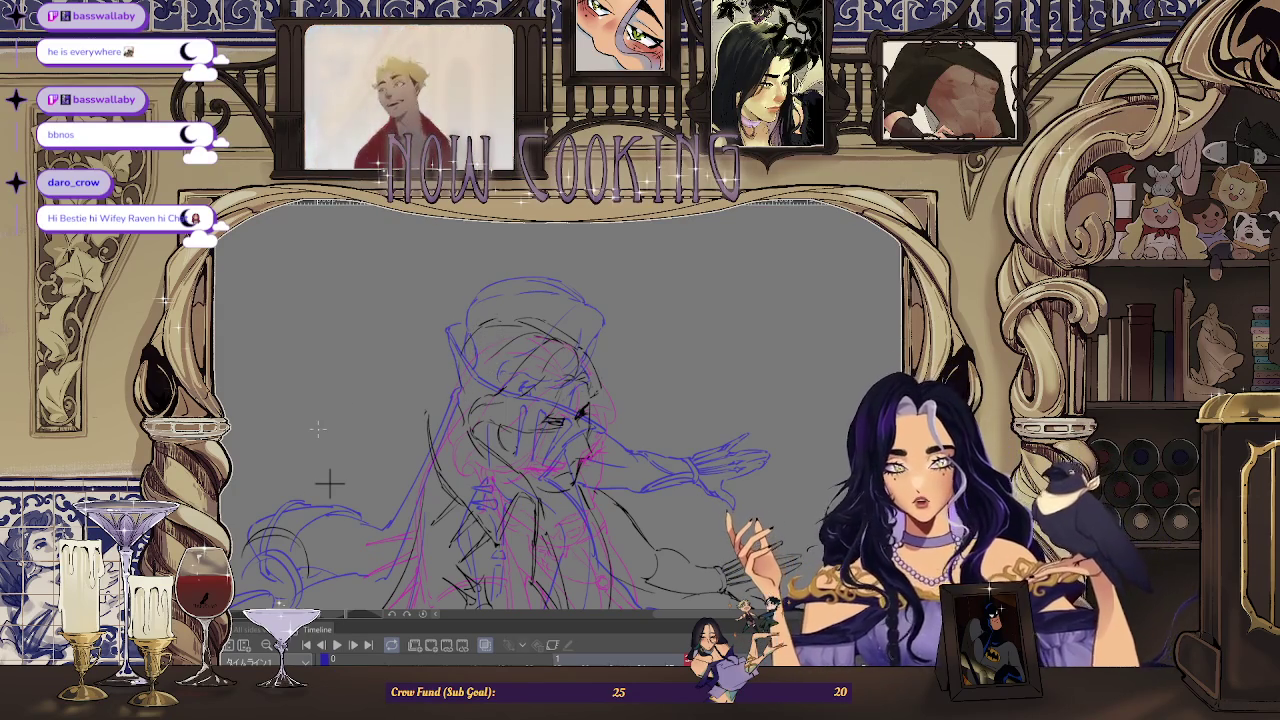
{"action": "key", "text": "Right"}
{"action": "key", "text": "Right"}
{"action": "key", "text": "Right"}
{"action": "key", "text": "Right"}
{"action": "key", "text": "Right"}
{"action": "key", "text": "Right"}
{"action": "key", "text": "Right"}
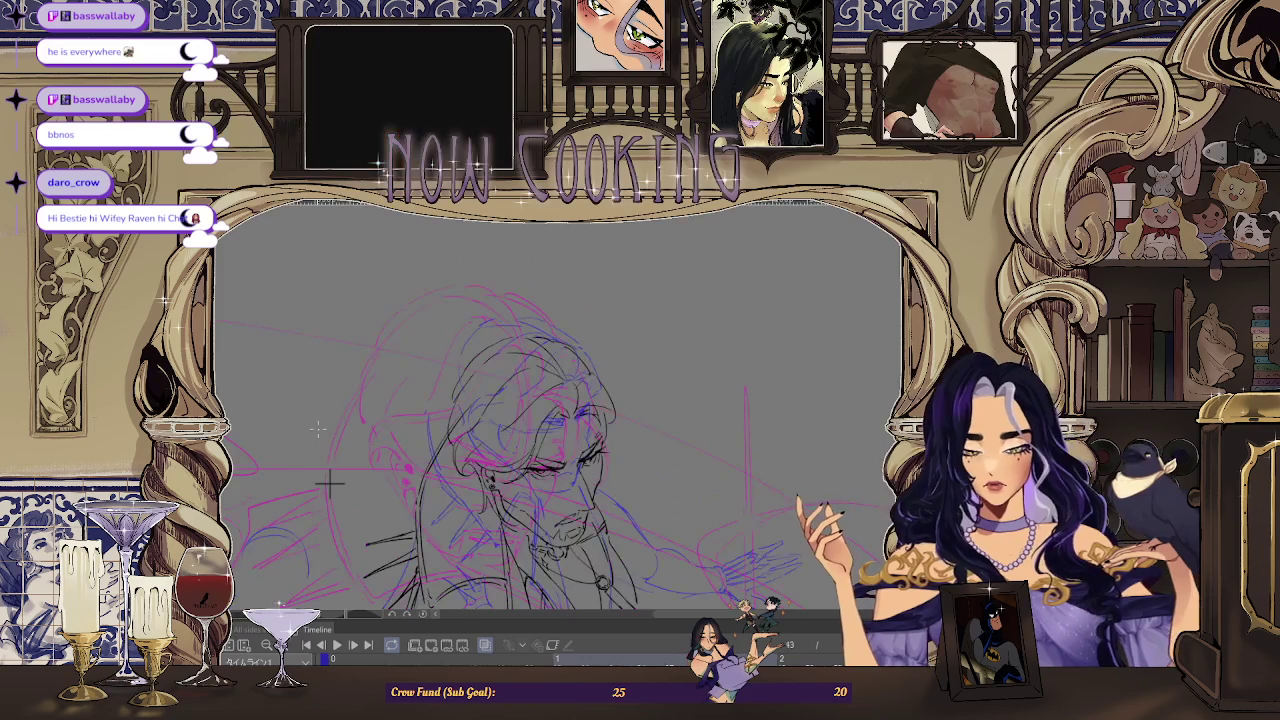
{"action": "key", "text": "Left"}
{"action": "key", "text": "Left"}
{"action": "key", "text": "Left"}
{"action": "key", "text": "Left"}
{"action": "key", "text": "Left"}
{"action": "key", "text": "Left"}
{"action": "key", "text": "Right"}
{"action": "key", "text": "Right"}
{"action": "key", "text": "Right"}
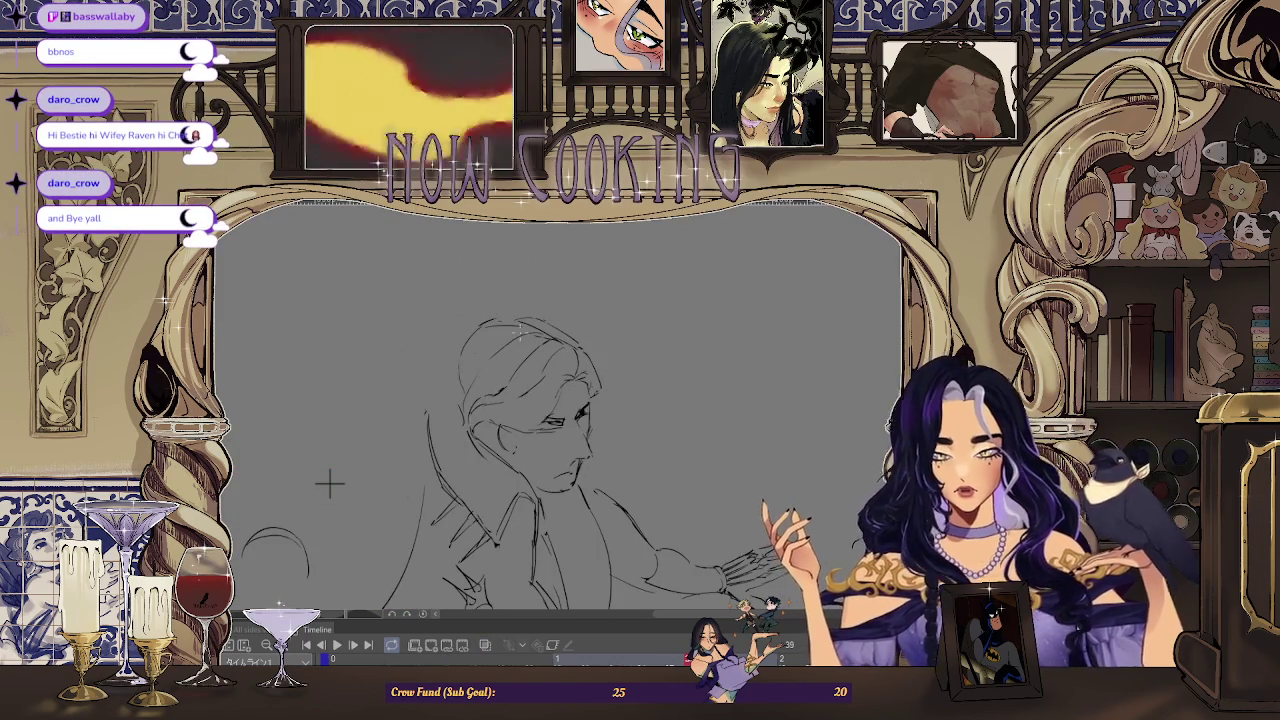
{"action": "key", "text": "Left"}
{"action": "key", "text": "Left"}
{"action": "key", "text": "Right"}
{"action": "key", "text": "Right"}
{"action": "key", "text": "Left"}
{"action": "key", "text": "Left"}
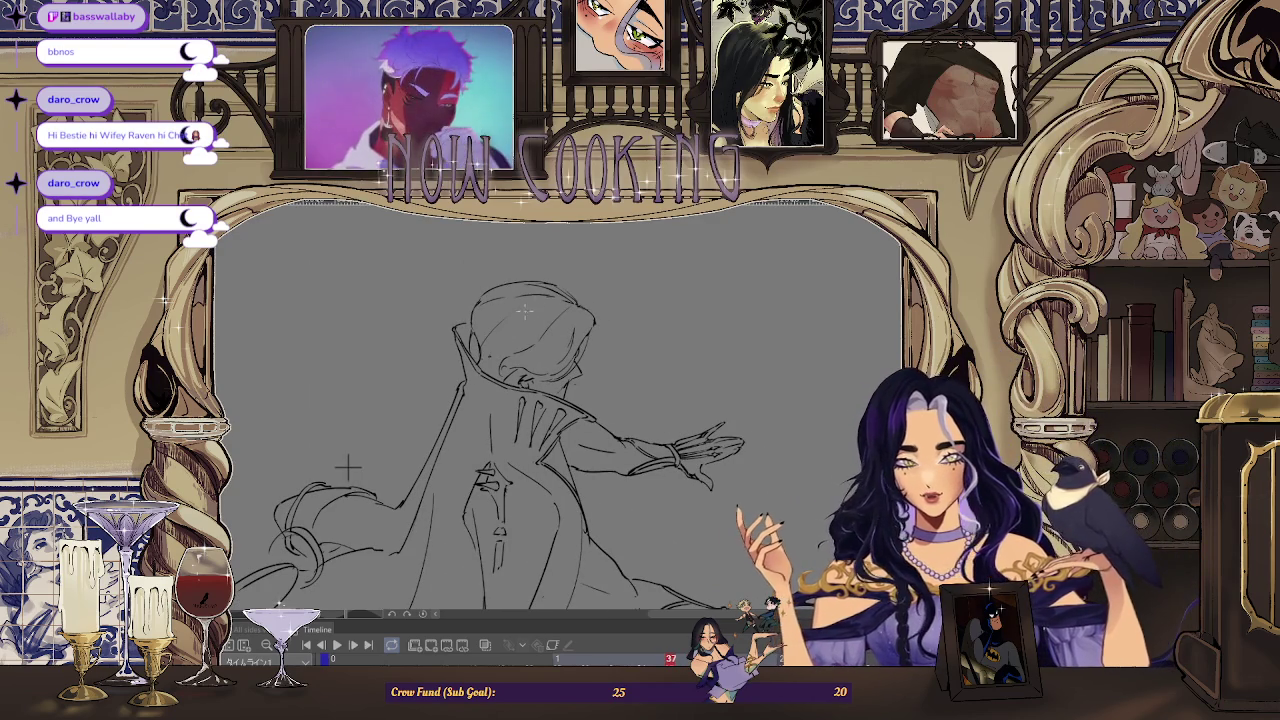
{"action": "scroll", "coordinate": [490, 340], "scroll_direction": "up", "scroll_amount": 2}
{"action": "scroll", "coordinate": [500, 350], "scroll_direction": "up", "scroll_amount": 1}
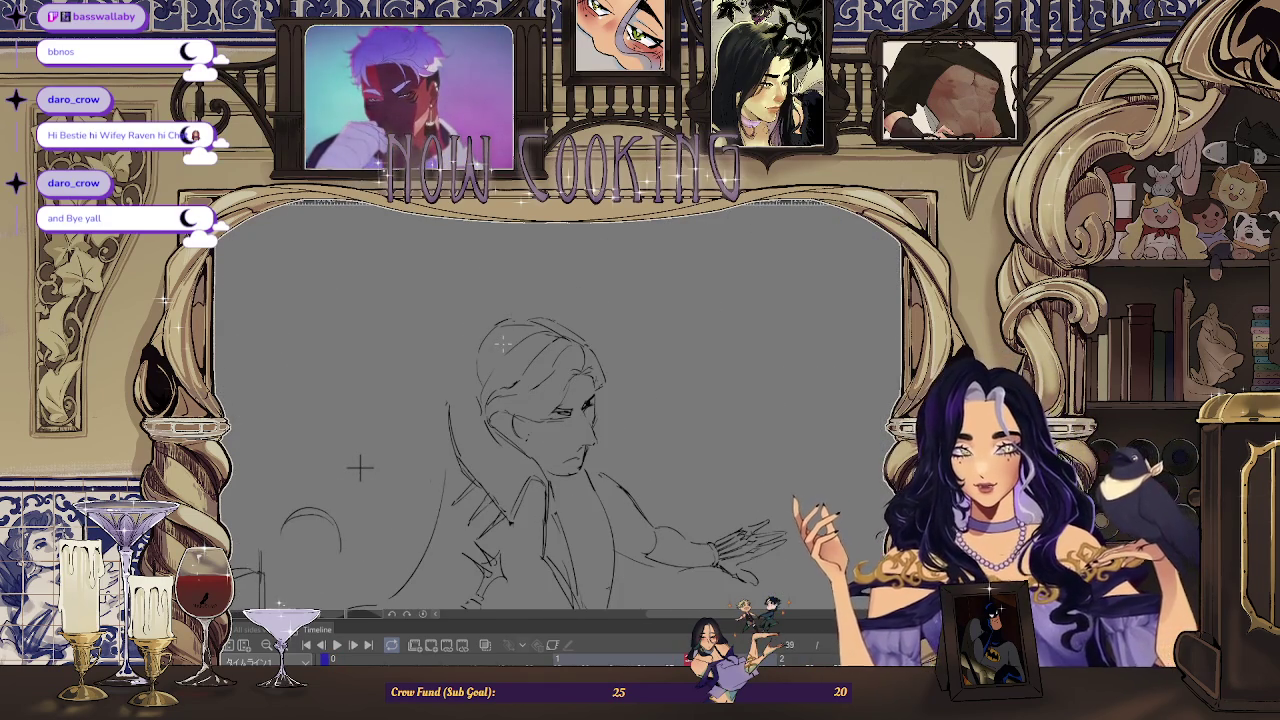
{"action": "key", "text": "space"}
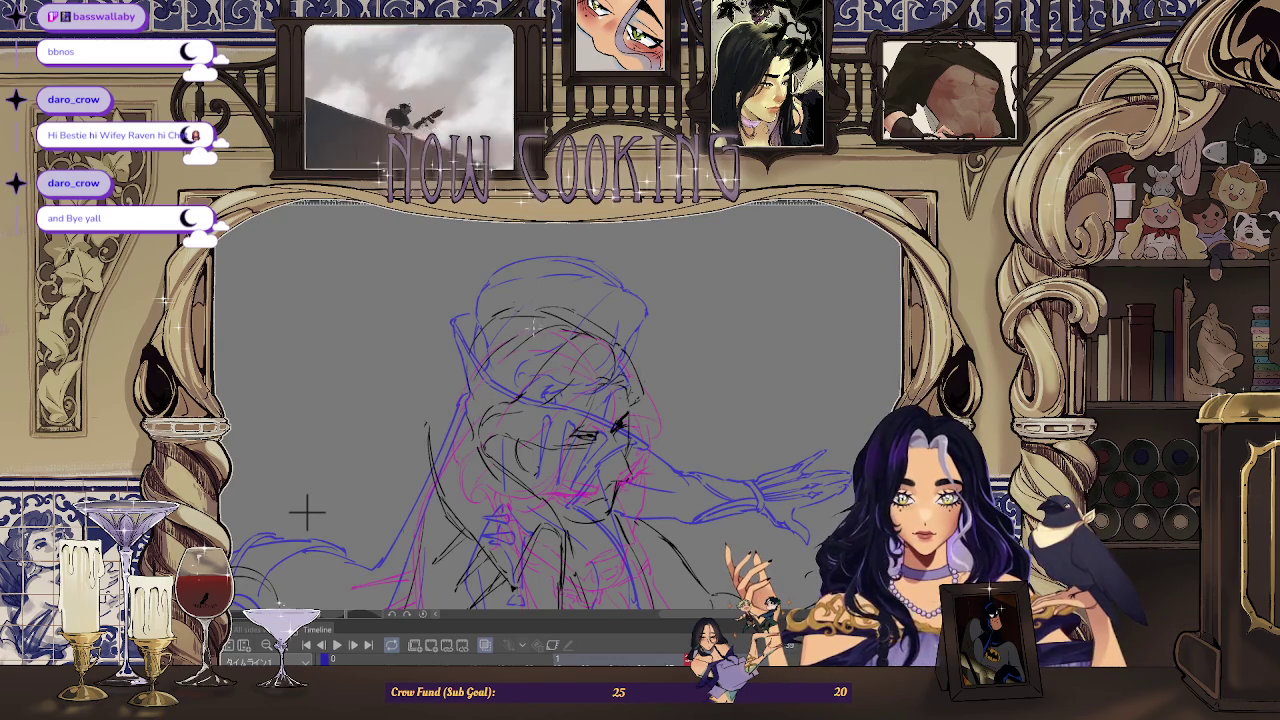
Switch onion skin off during playback, leaving the face close-up frame's own line art.
{"action": "left_click", "coordinate": [430, 646]}
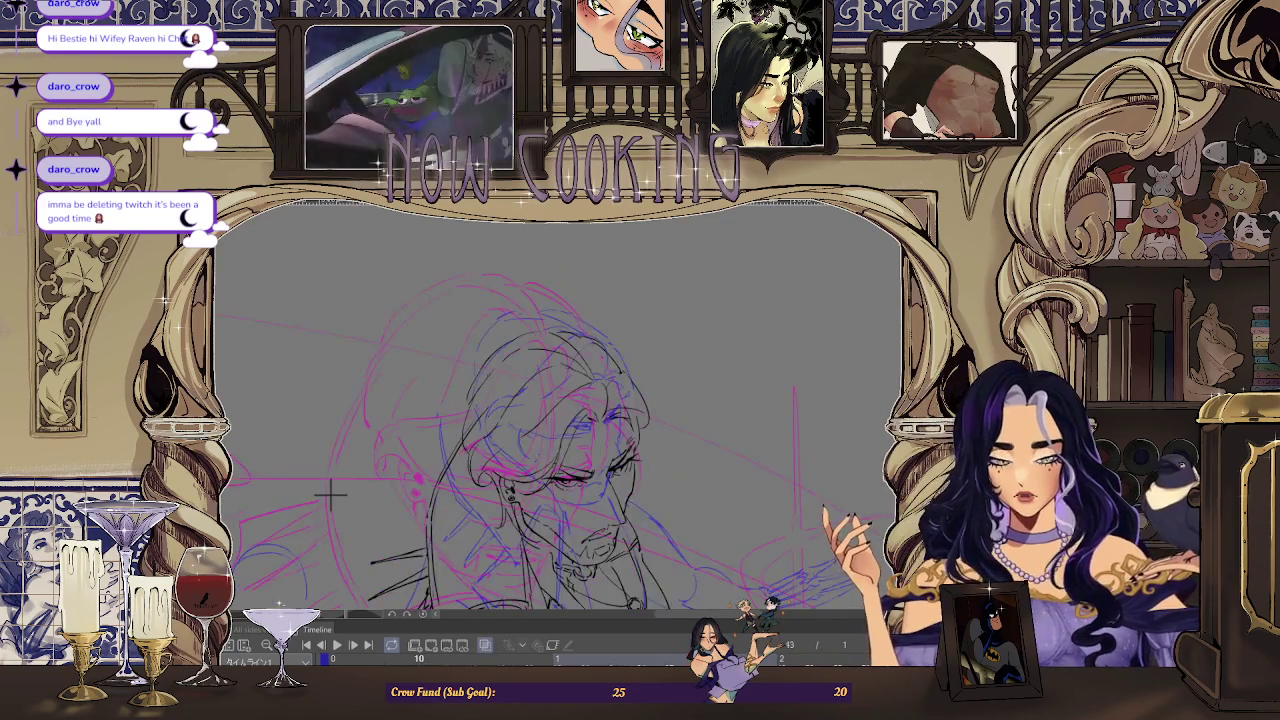
{"action": "left_click", "coordinate": [485, 648]}
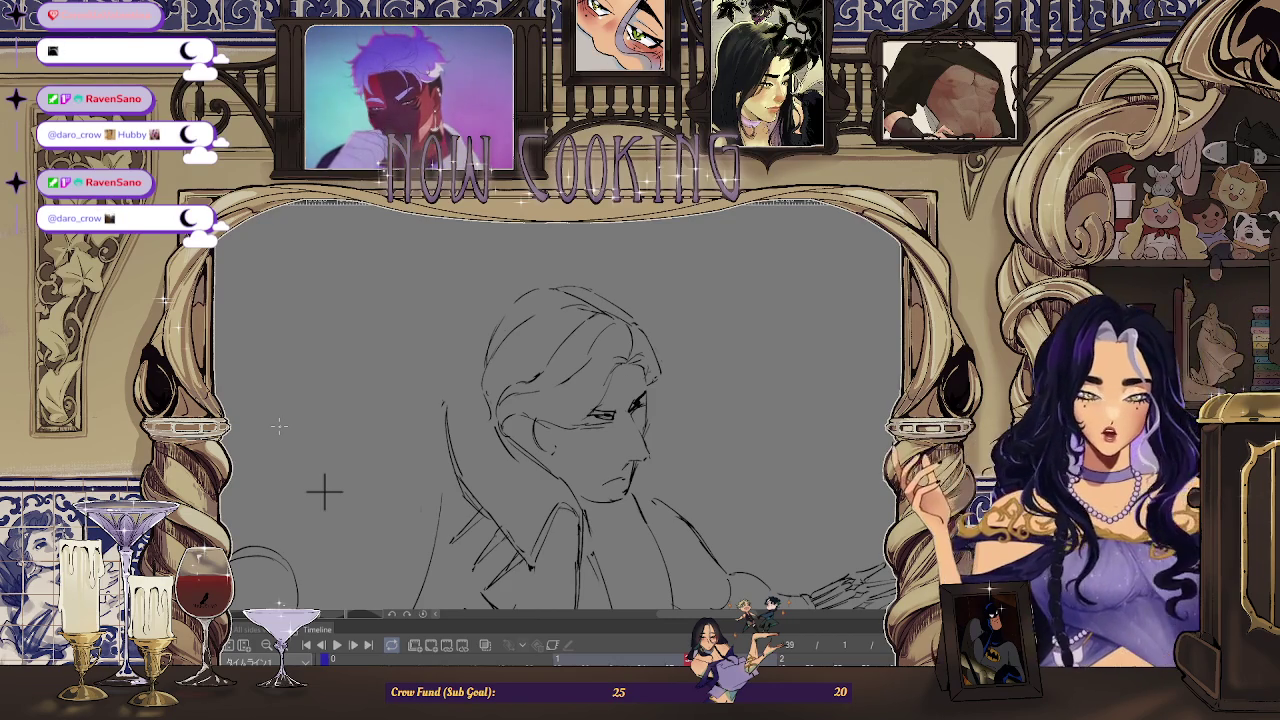
{"action": "key", "text": "Right"}
{"action": "key", "text": "Right"}
{"action": "key", "text": "Right"}
{"action": "key", "text": "Right"}
{"action": "key", "text": "Left"}
{"action": "key", "text": "Left"}
{"action": "key", "text": "Left"}
{"action": "key", "text": "Left"}
{"action": "key", "text": "Left"}
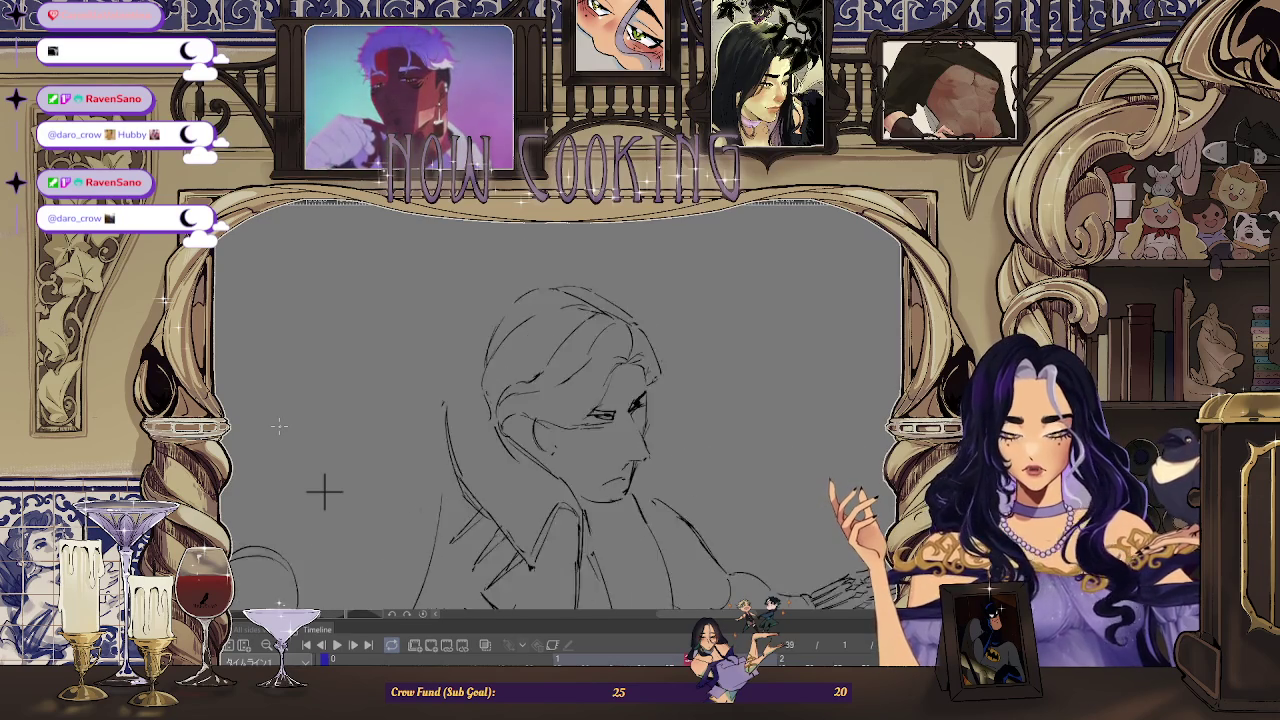
{"action": "key", "text": "Left"}
{"action": "key", "text": "Left"}
{"action": "key", "text": "Right"}
{"action": "key", "text": "Right"}
{"action": "key", "text": "Left"}
{"action": "key", "text": "Left"}
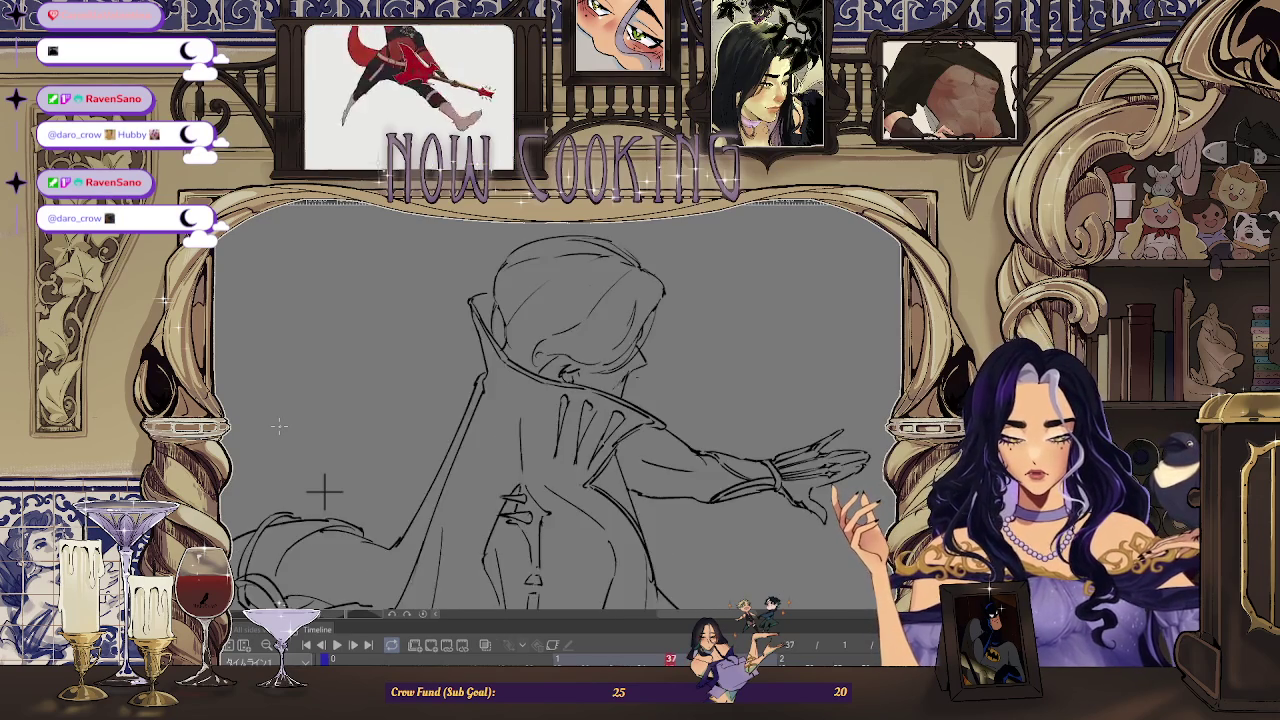
{"action": "key", "text": "Right"}
{"action": "key", "text": "Right"}
{"action": "key", "text": "Right"}
{"action": "key", "text": "Left"}
{"action": "key", "text": "Left"}
{"action": "key", "text": "Right"}
{"action": "key", "text": "Right"}
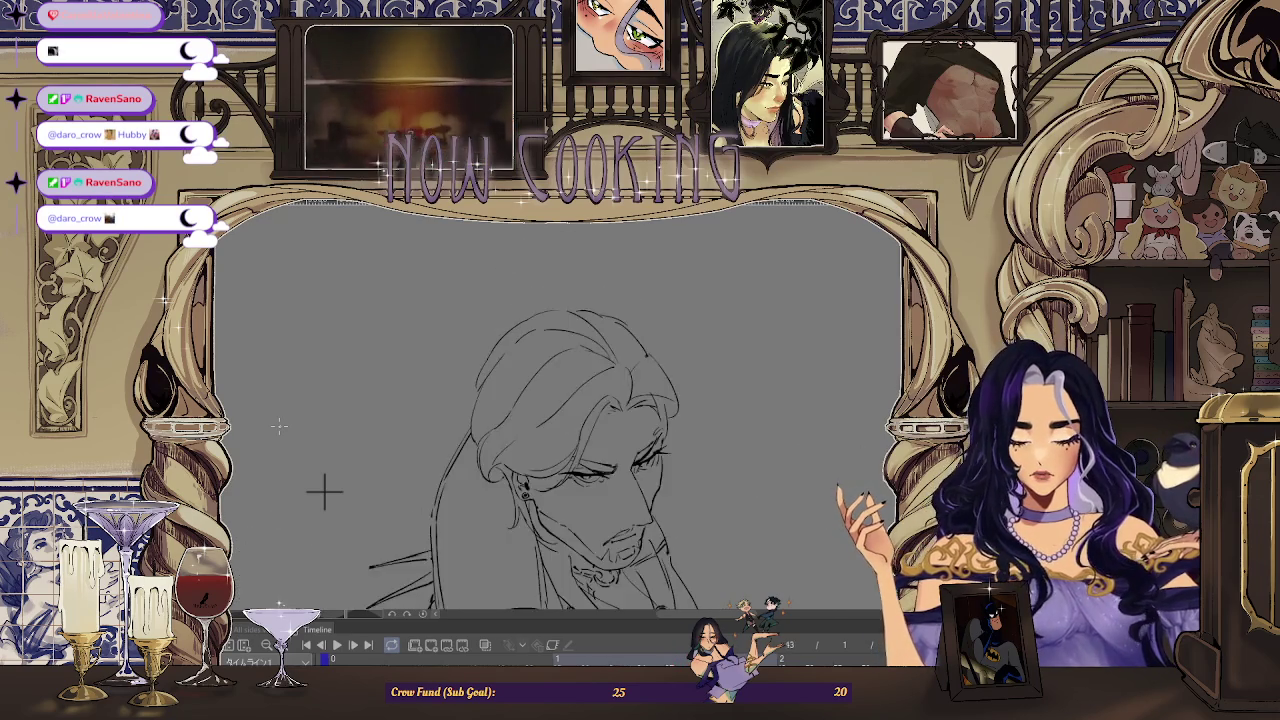
{"action": "key", "text": "Left"}
{"action": "key", "text": "Left"}
{"action": "key", "text": "Right"}
{"action": "key", "text": "Right"}
{"action": "key", "text": "Right"}
{"action": "key", "text": "Left"}
{"action": "key", "text": "Left"}
{"action": "key", "text": "Left"}
{"action": "key", "text": "Left"}
{"action": "key", "text": "Left"}
{"action": "key", "text": "Right"}
{"action": "key", "text": "Right"}
{"action": "scroll", "coordinate": [390, 422], "scroll_direction": "down", "scroll_amount": 2}
{"action": "scroll", "coordinate": [390, 420], "scroll_direction": "down", "scroll_amount": 2}
{"action": "key", "text": "Right"}
{"action": "key", "text": "Left"}
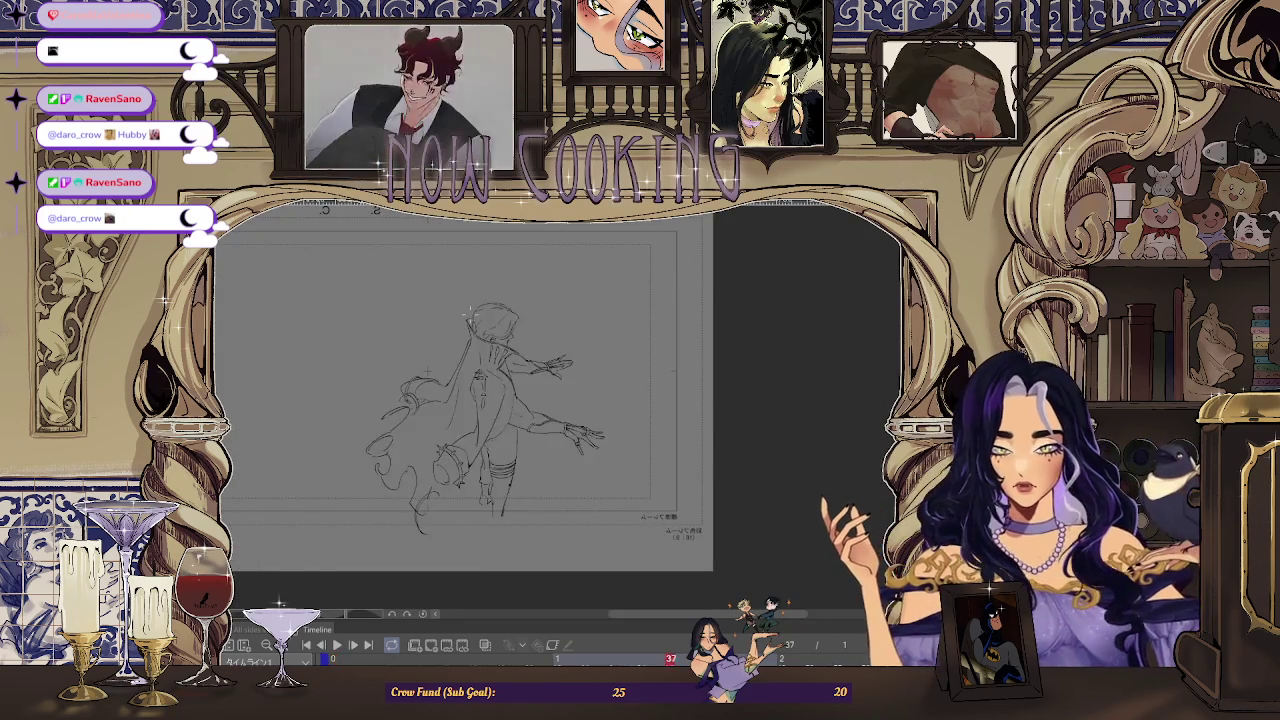
{"action": "key", "text": "Right"}
{"action": "key", "text": "Right"}
{"action": "key", "text": "Left"}
{"action": "key", "text": "Right"}
{"action": "key", "text": "Right"}
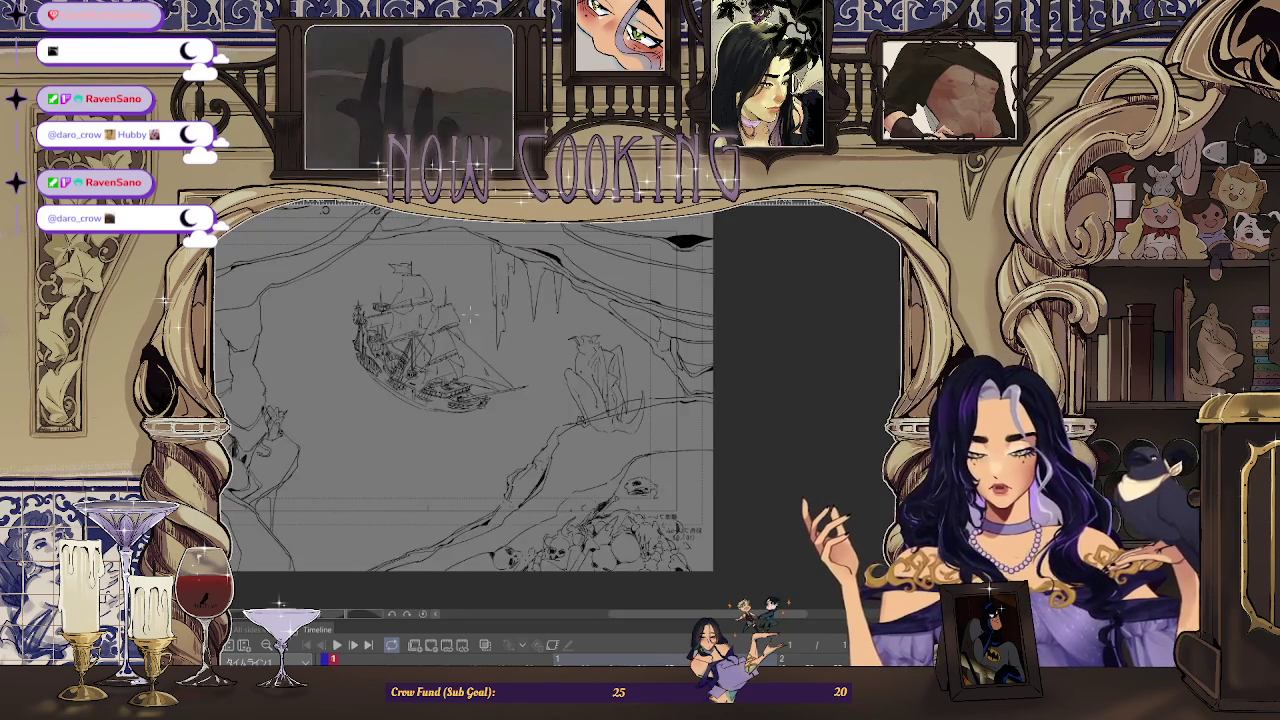
{"action": "key", "text": "Left"}
{"action": "key", "text": "Left"}
{"action": "key", "text": "Right"}
{"action": "key", "text": "Left"}
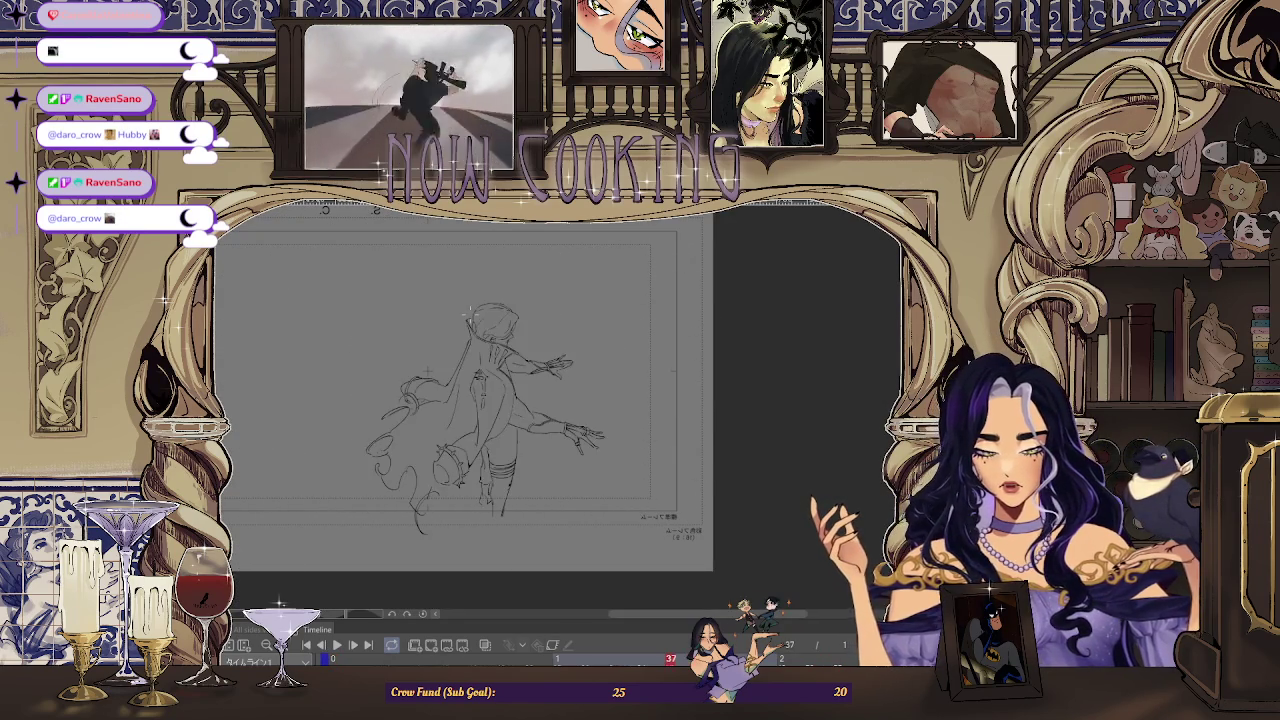
{"action": "key", "text": "Left"}
{"action": "key", "text": "Right"}
{"action": "key", "text": "Left"}
{"action": "key", "text": "Right"}
{"action": "key", "text": "Right"}
{"action": "key", "text": "Right"}
{"action": "key", "text": "Left"}
{"action": "key", "text": "Right"}
{"action": "key", "text": "Right"}
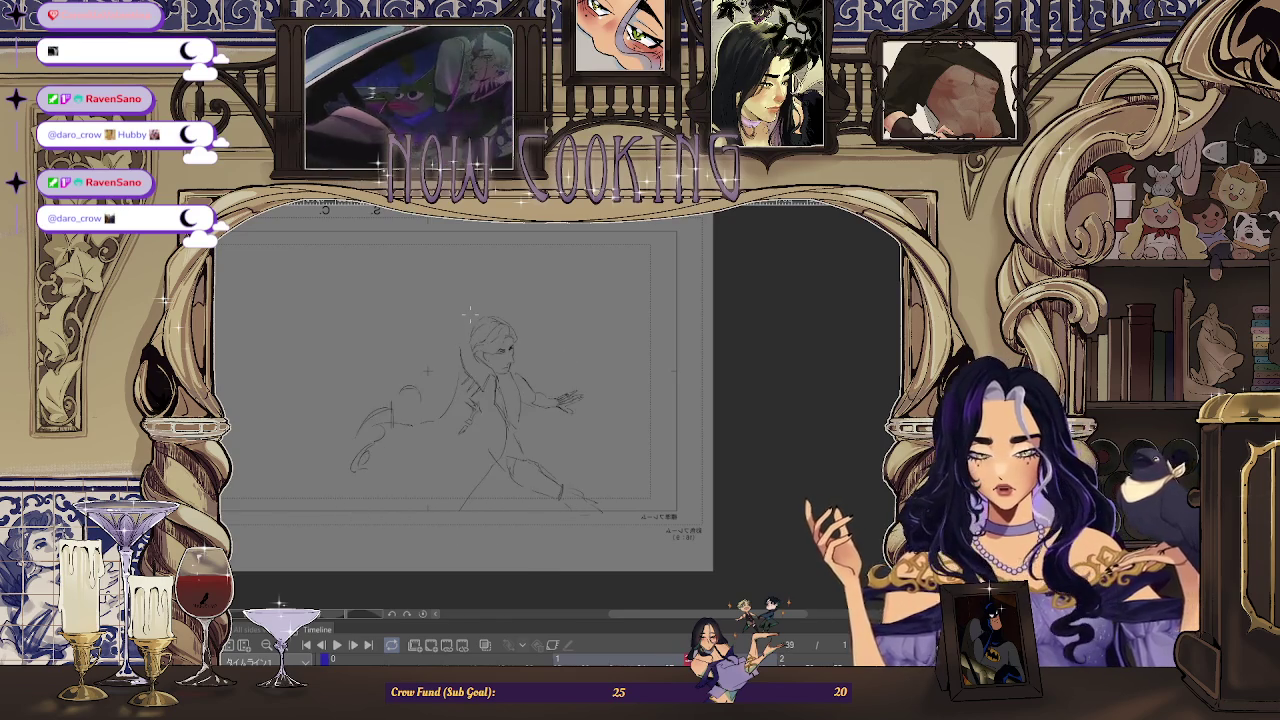
{"action": "key", "text": "ctrl+plus"}
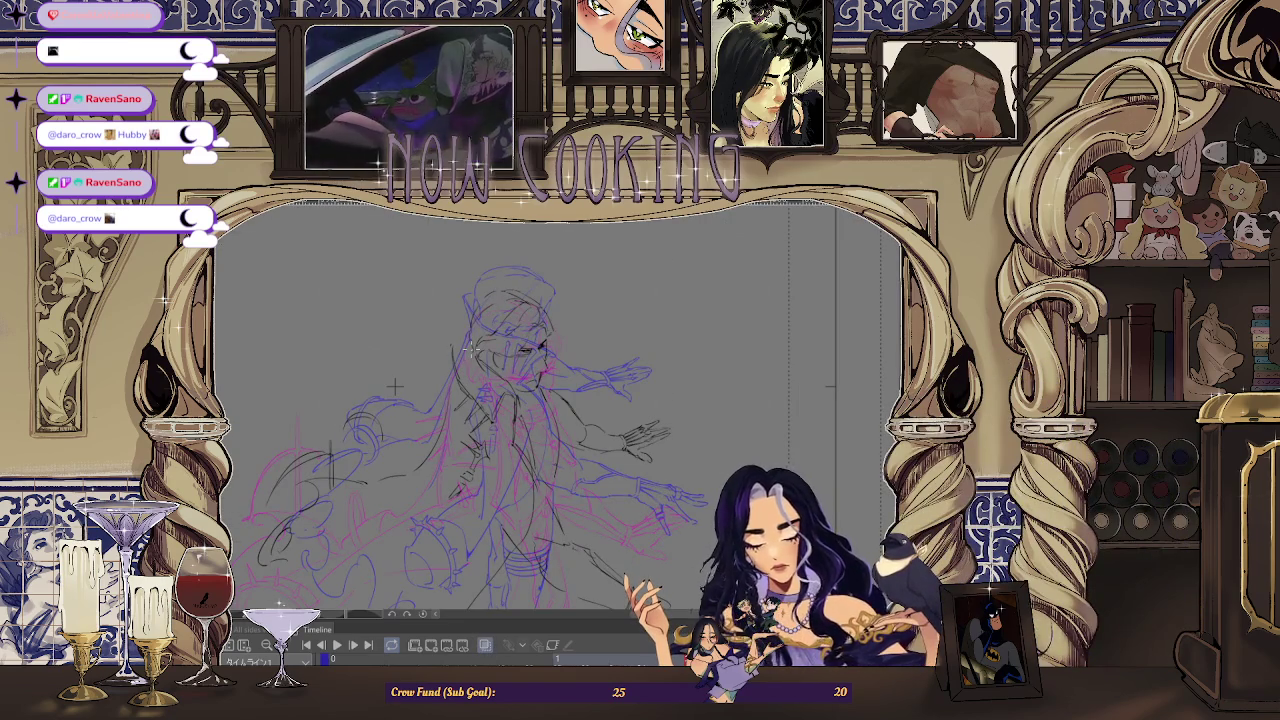
{"action": "key", "text": "ctrl+plus"}
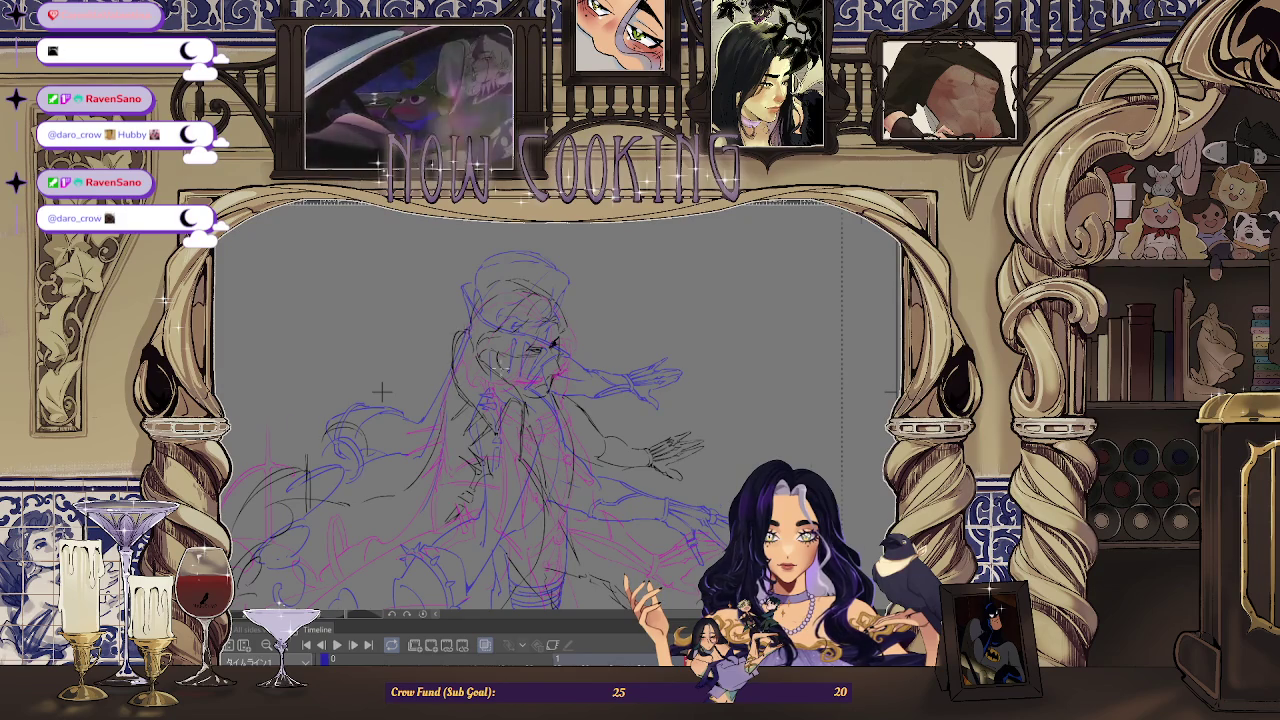
{"action": "key", "text": "ctrl+minus"}
{"action": "key", "text": "Left"}
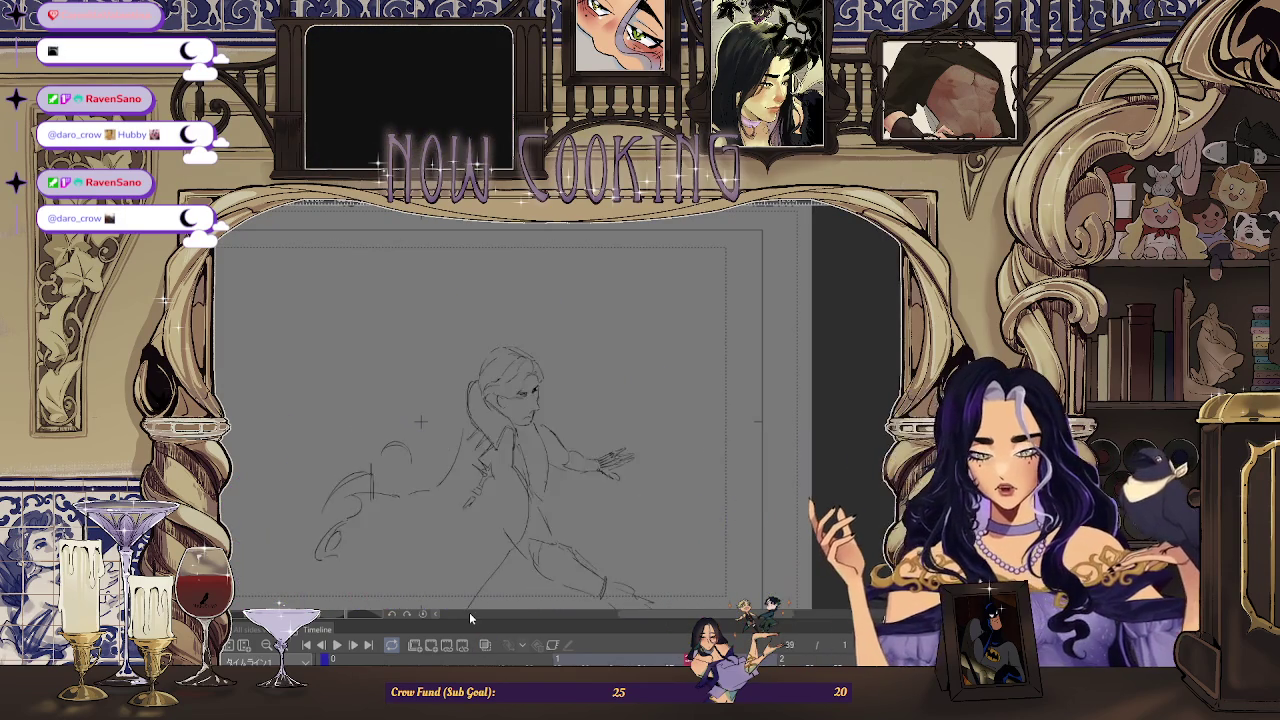
{"action": "key", "text": "space"}
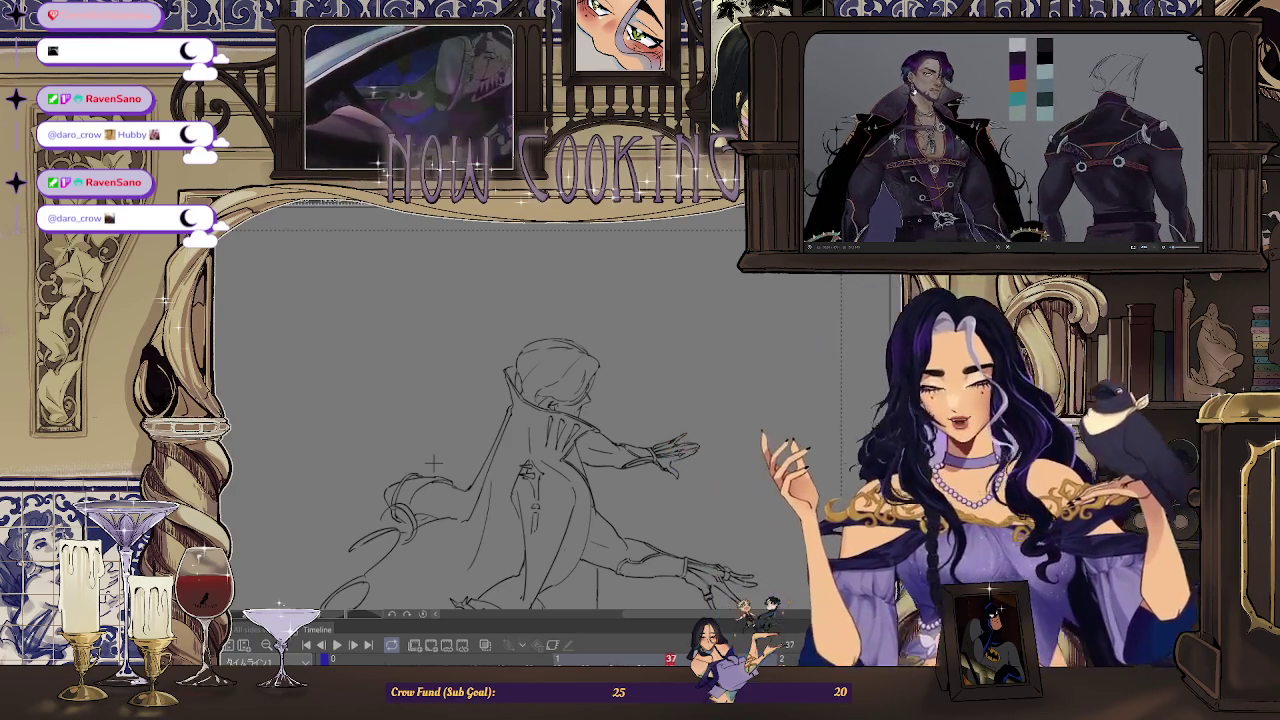
Flip between frames 37, 39 and 43 to compare the rough sketches.
{"action": "key", "text": "ctrl+minus"}
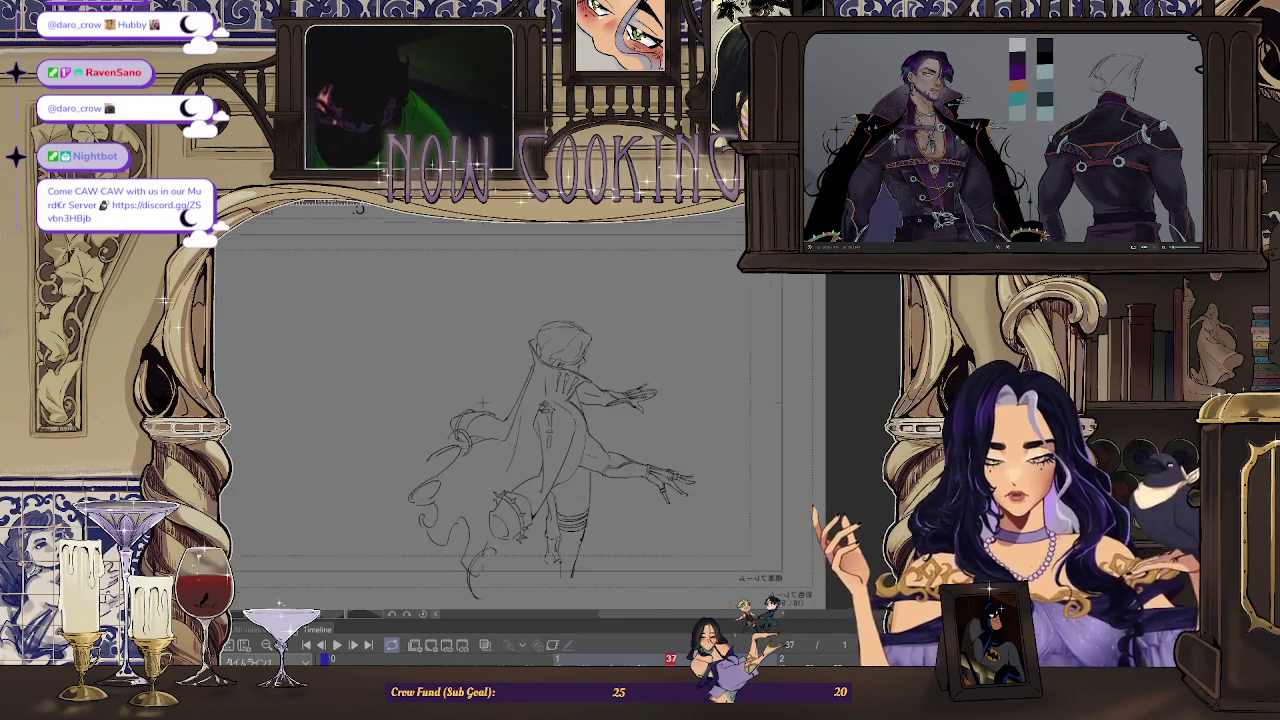
{"action": "key", "text": "ctrl+plus"}
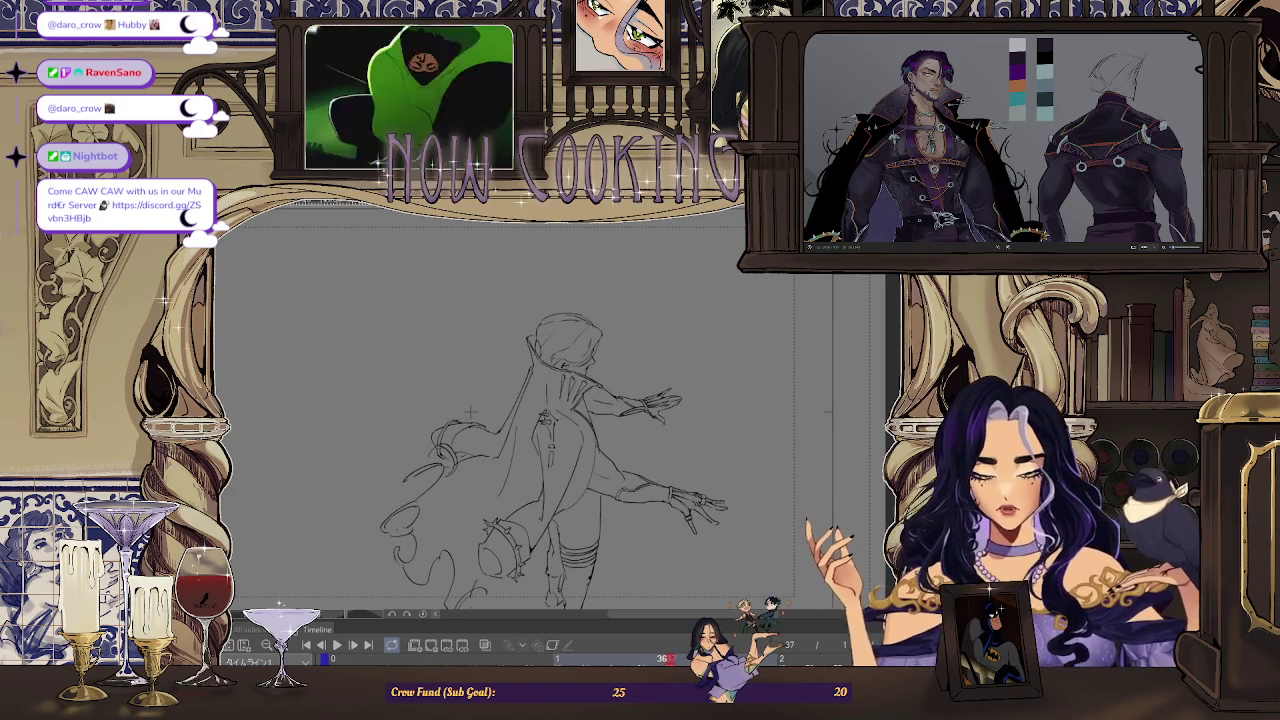
{"action": "key", "text": "Right"}
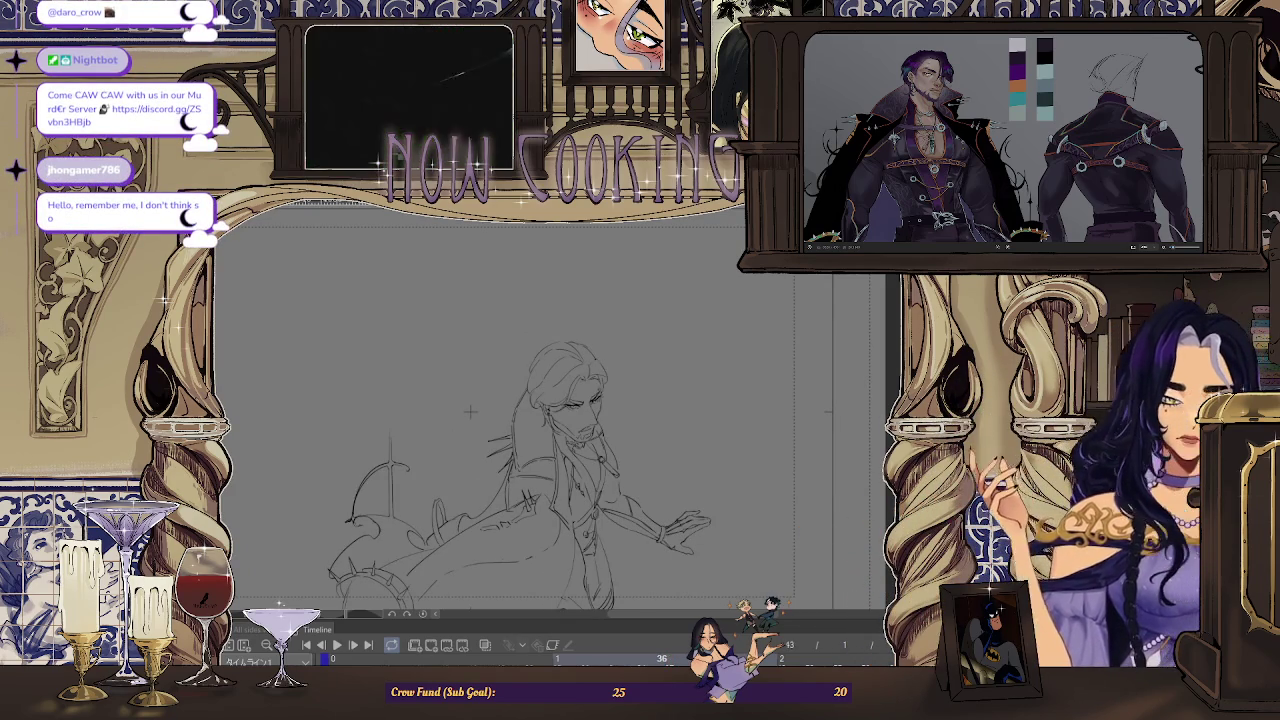
{"action": "key", "text": "Left"}
{"action": "key", "text": "Left"}
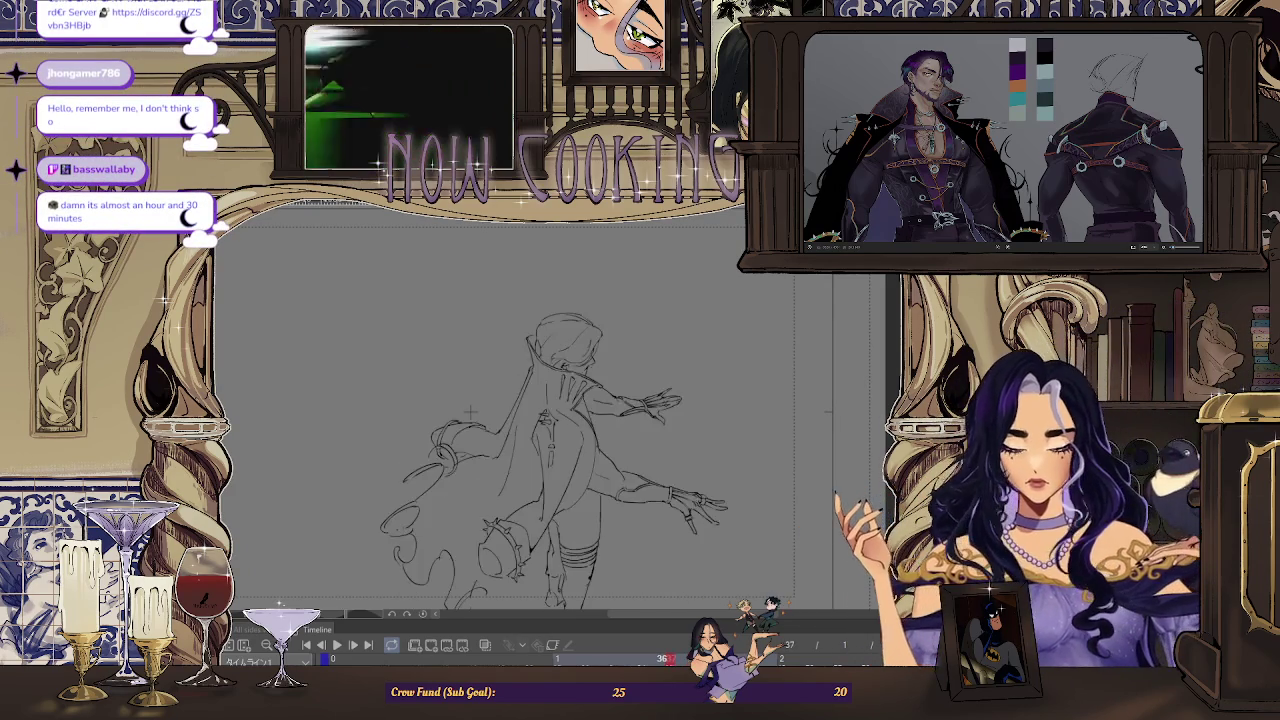
{"action": "key", "text": "Right"}
{"action": "key", "text": "Right"}
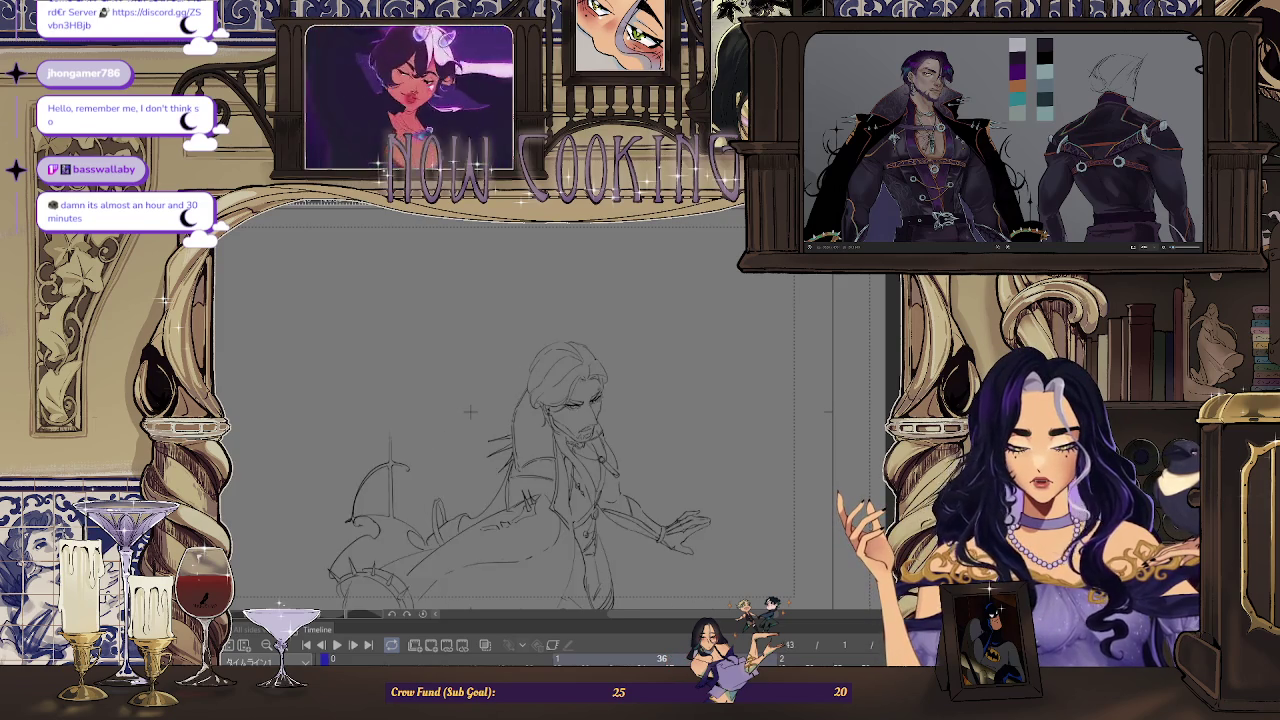
{"action": "key", "text": "Left"}
{"action": "key", "text": "Left"}
{"action": "key", "text": "Right"}
{"action": "key", "text": "Left"}
{"action": "key", "text": "Left"}
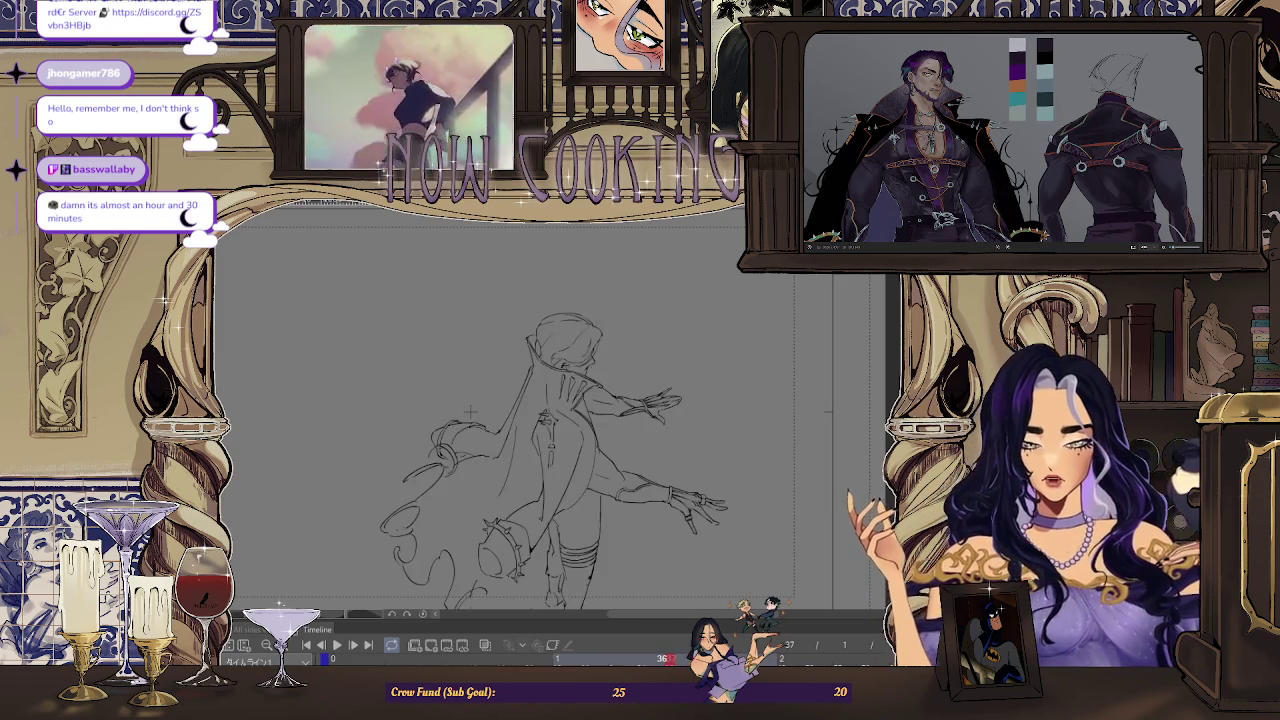
Zoom out and play the animation to review the drawings in motion.
{"action": "scroll", "coordinate": [482, 390], "scroll_direction": "down", "scroll_amount": 1}
{"action": "scroll", "coordinate": [482, 390], "scroll_direction": "down", "scroll_amount": 2}
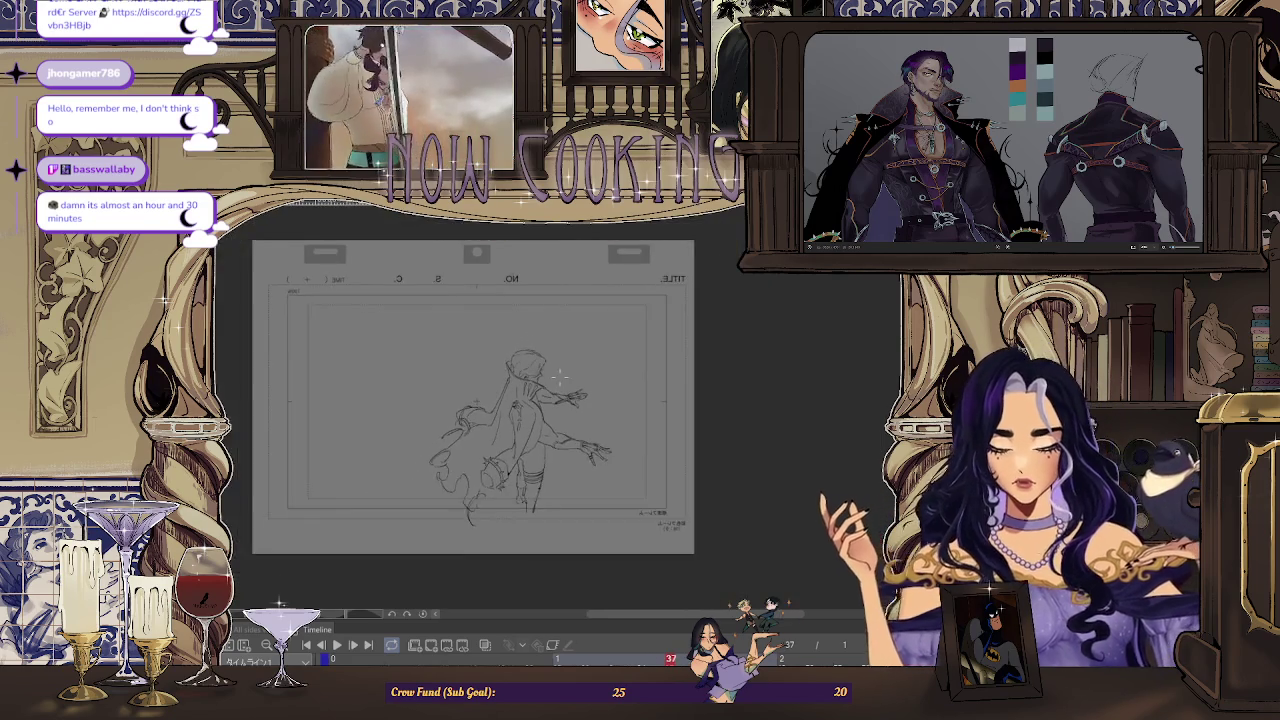
{"action": "key", "text": "space"}
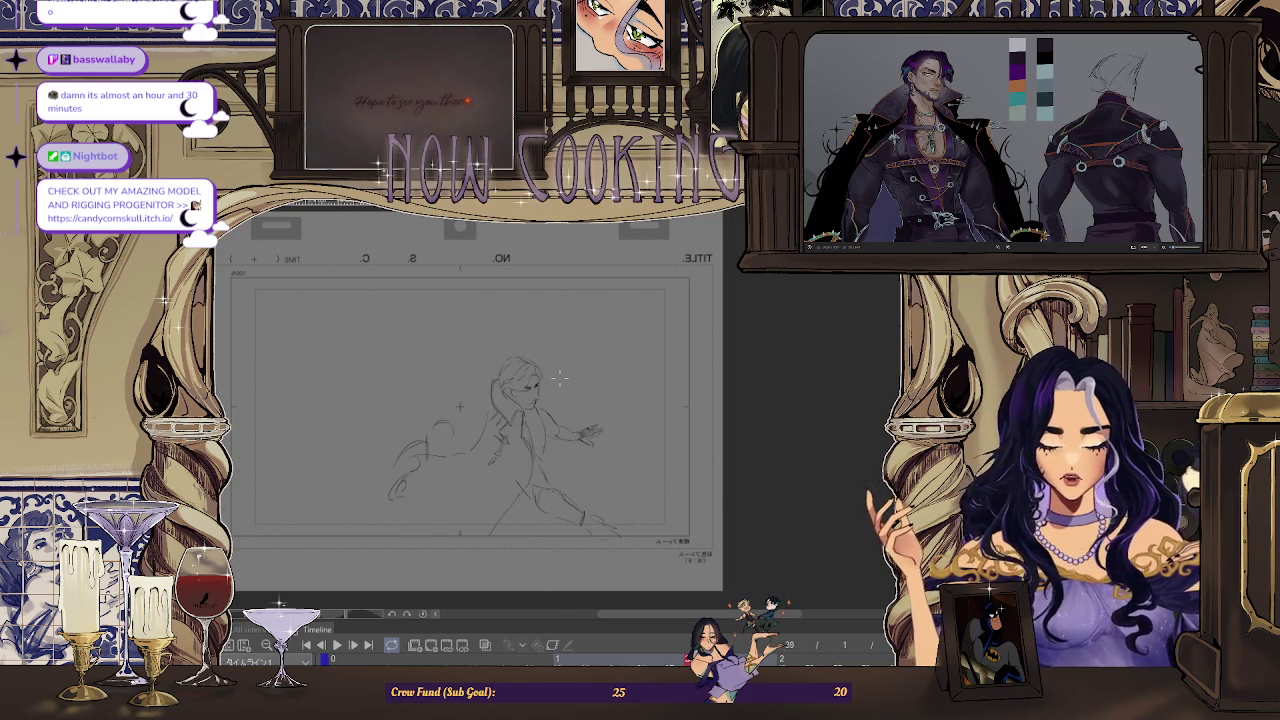
Restart playback, flip the canvas horizontally with H, and stop on back-view frame 37.
{"action": "key", "text": "space"}
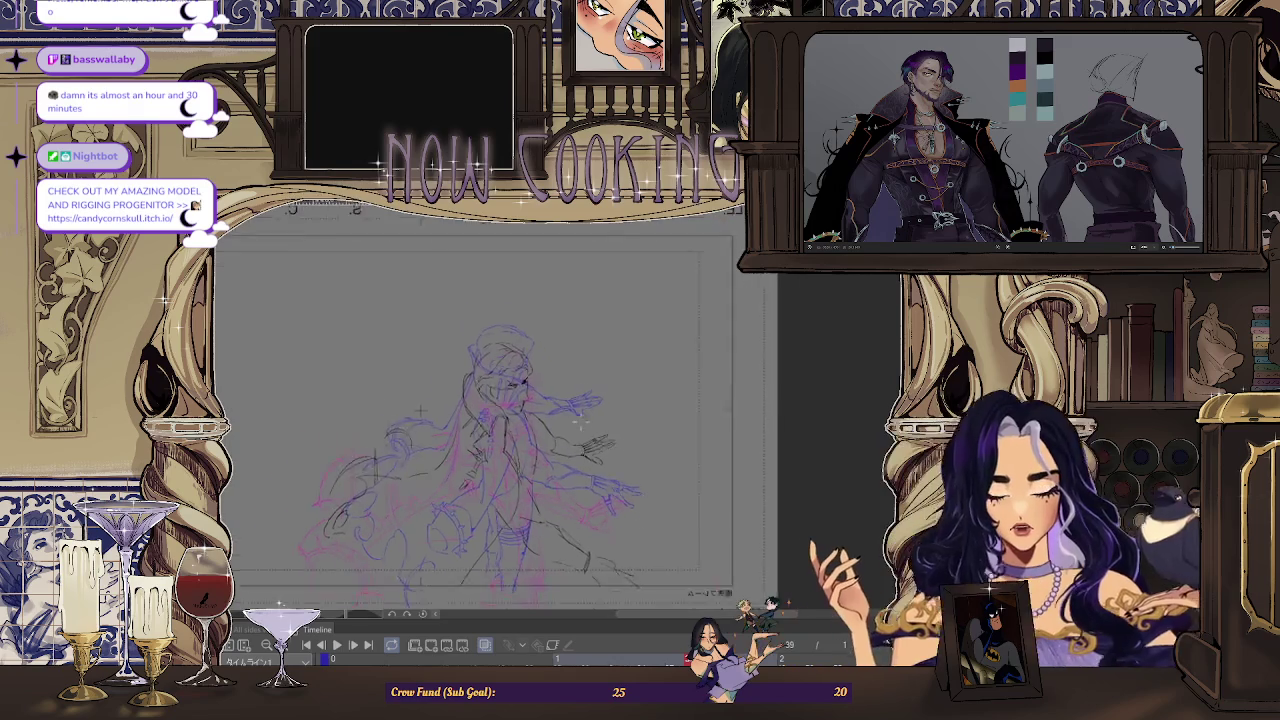
{"action": "key", "text": "space"}
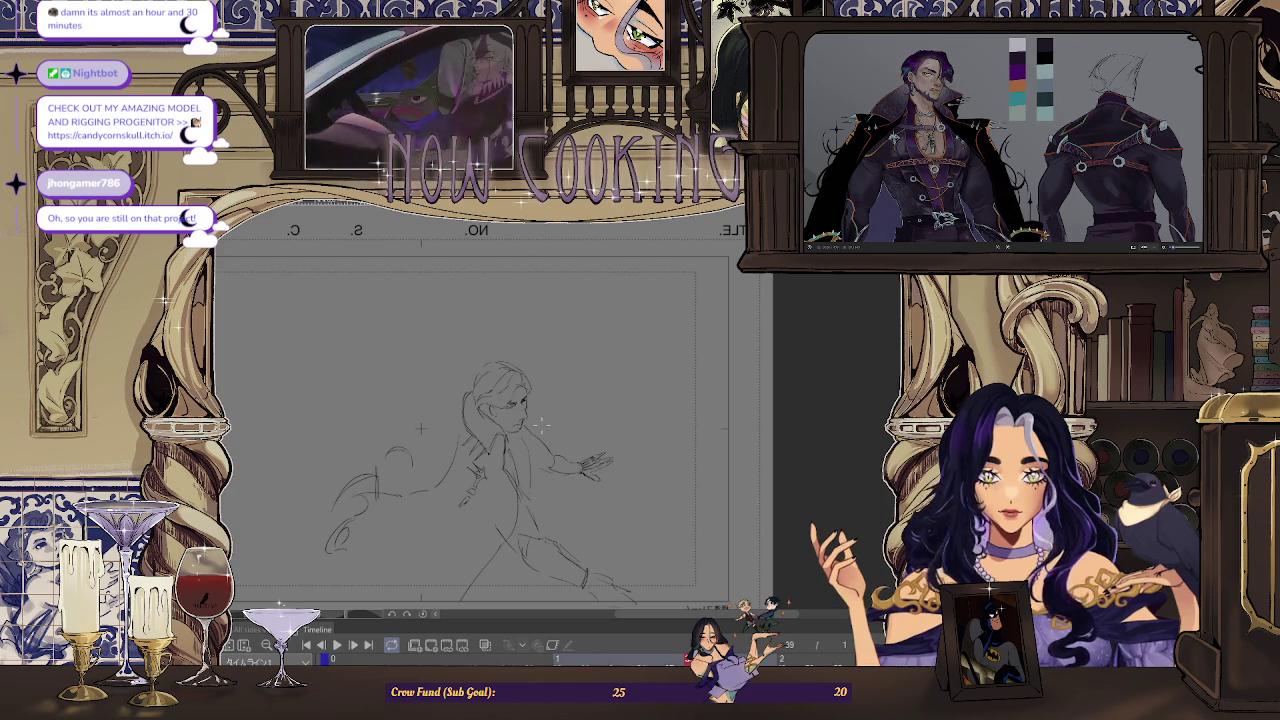
{"action": "scroll", "coordinate": [525, 455], "scroll_direction": "up", "scroll_amount": 3}
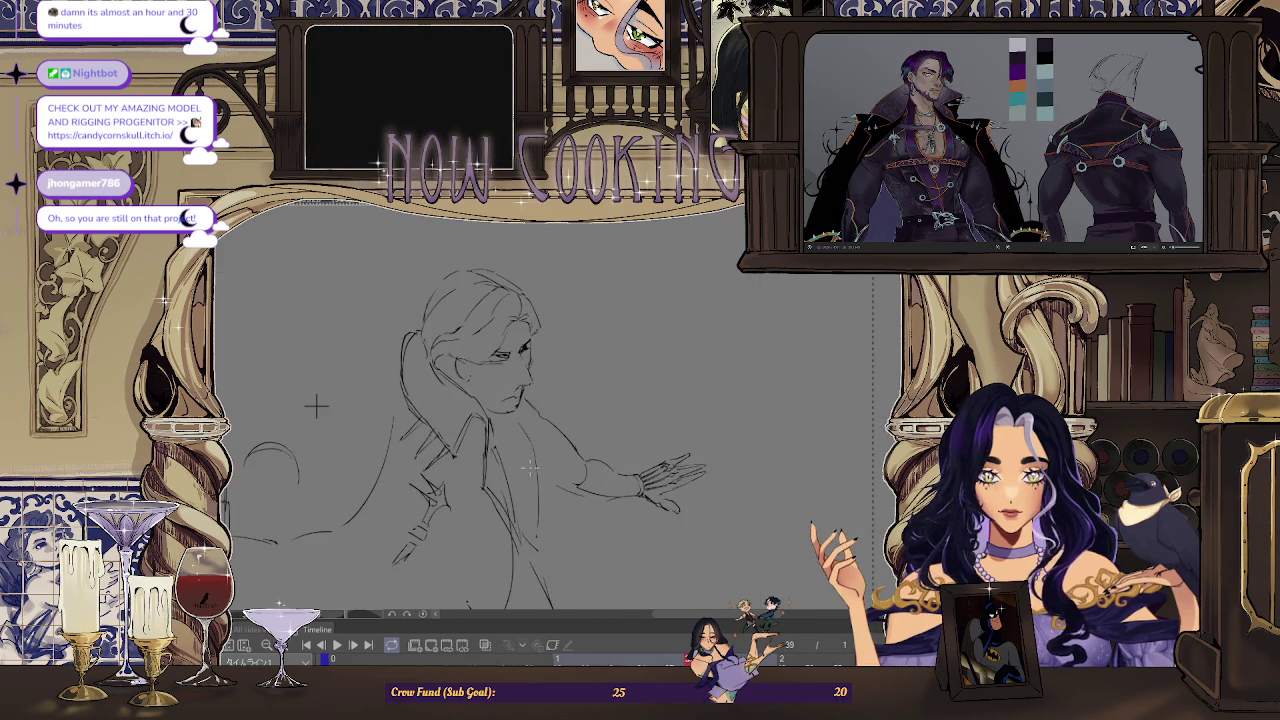
{"action": "key", "text": "h"}
{"action": "scroll", "coordinate": [690, 361], "scroll_direction": "down", "scroll_amount": 3}
{"action": "scroll", "coordinate": [690, 361], "scroll_direction": "up", "scroll_amount": 2}
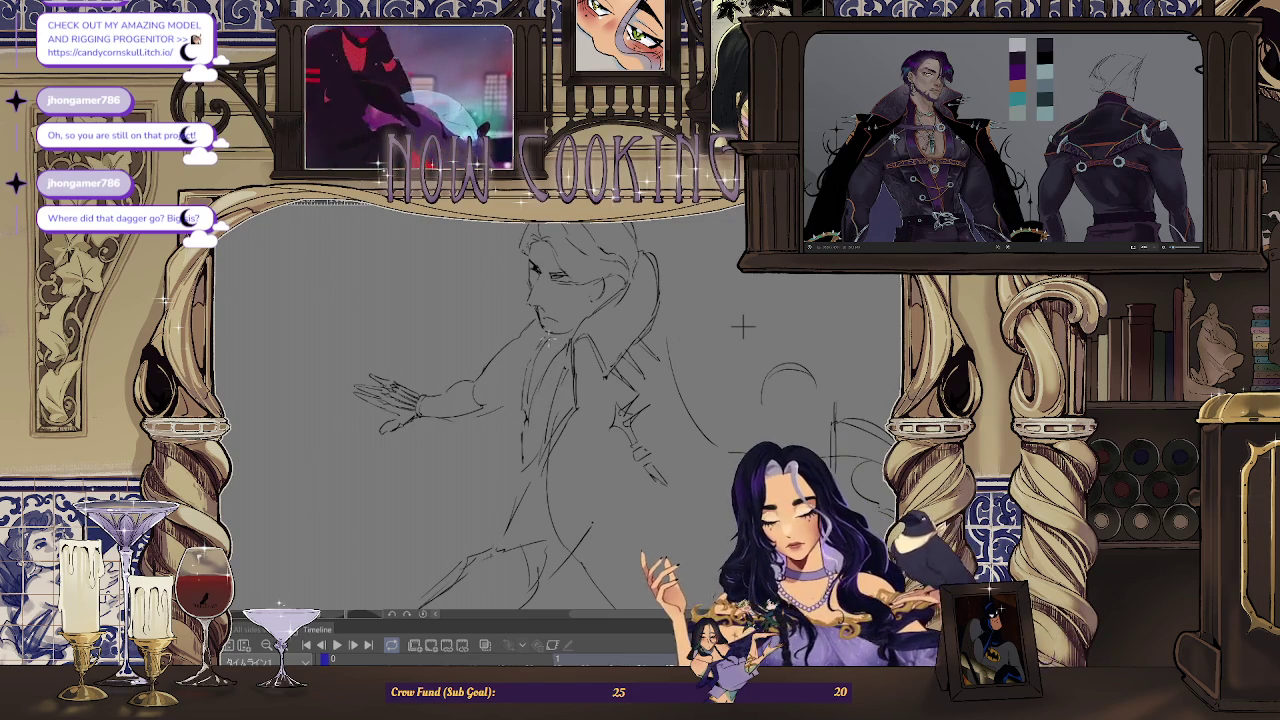
{"action": "key", "text": "space"}
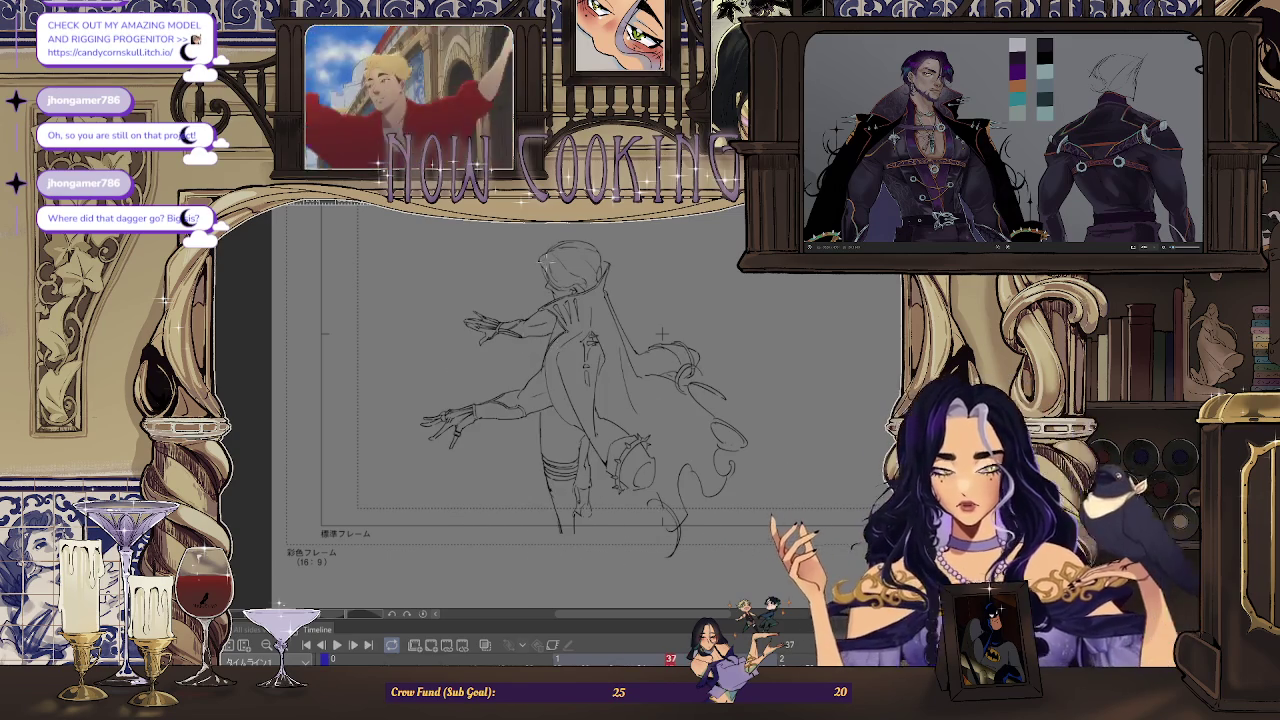
Replay the animation while zooming out and in, ending on the keyframe with onion skins.
{"action": "scroll", "coordinate": [661, 334], "scroll_direction": "up", "scroll_amount": 2}
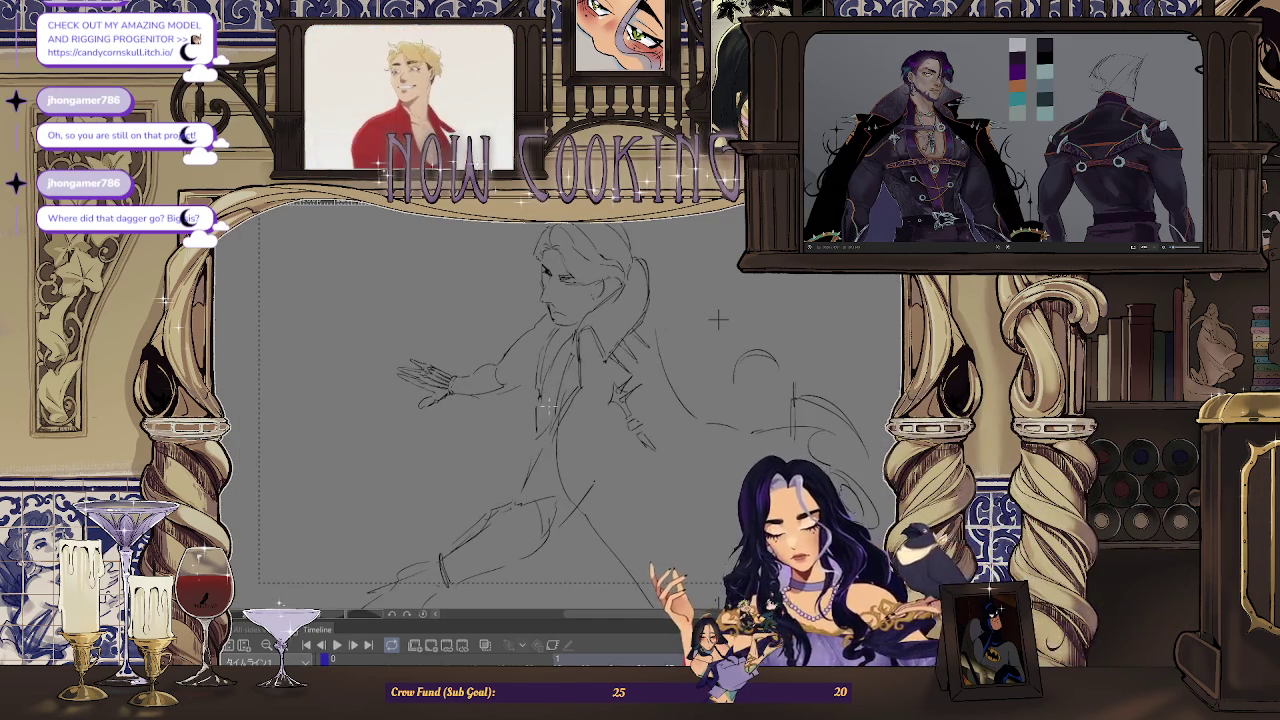
{"action": "scroll", "coordinate": [667, 338], "scroll_direction": "up", "scroll_amount": 1}
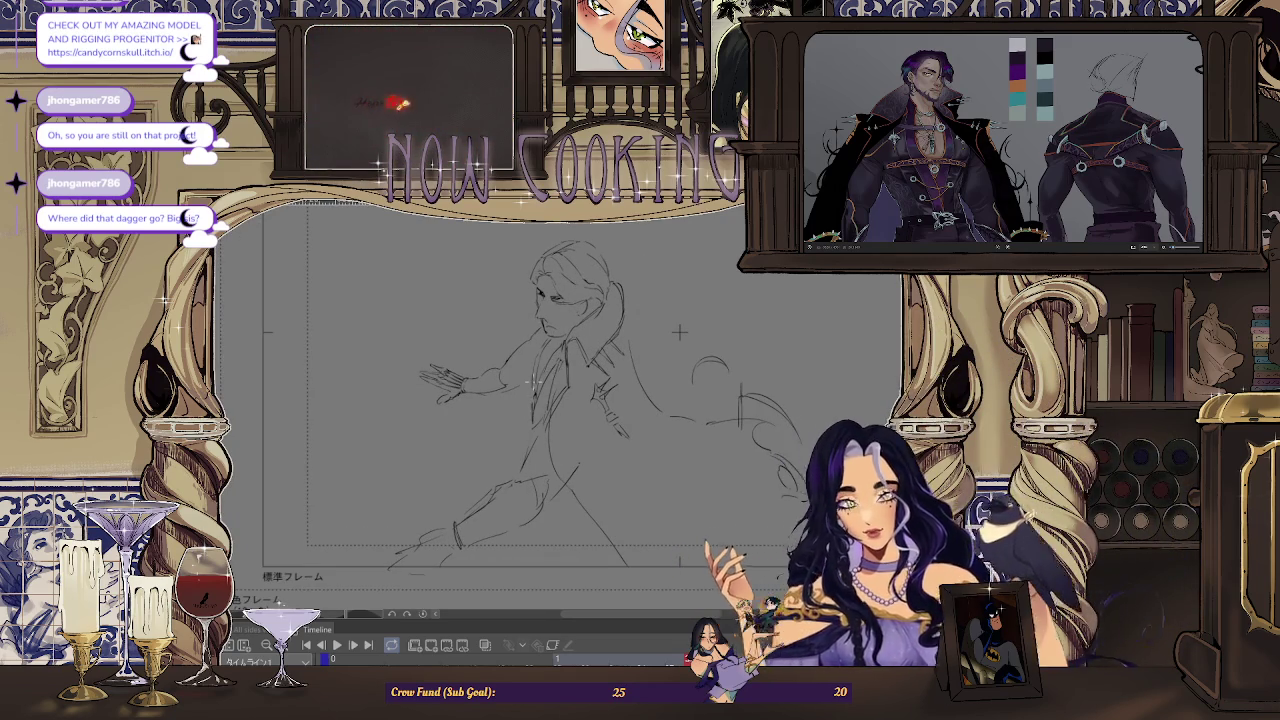
{"action": "scroll", "coordinate": [679, 331], "scroll_direction": "up", "scroll_amount": 1}
{"action": "key", "text": "ctrl+minus"}
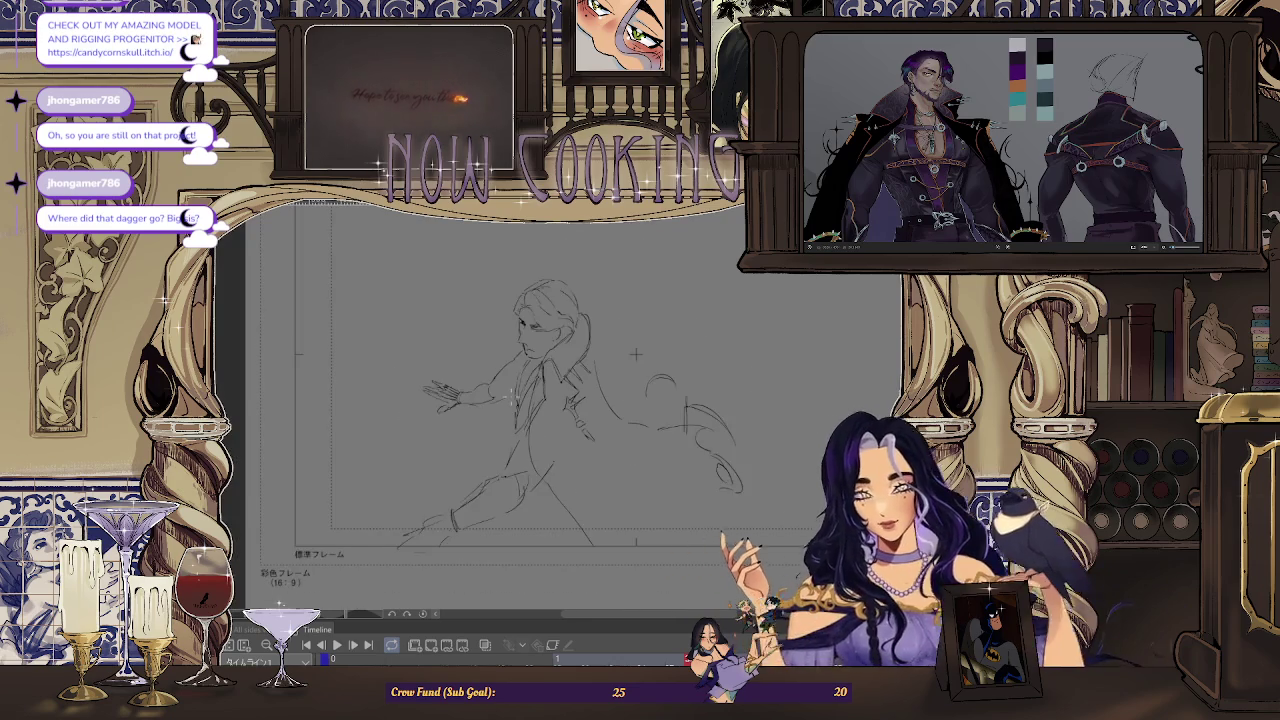
{"action": "key", "text": "space"}
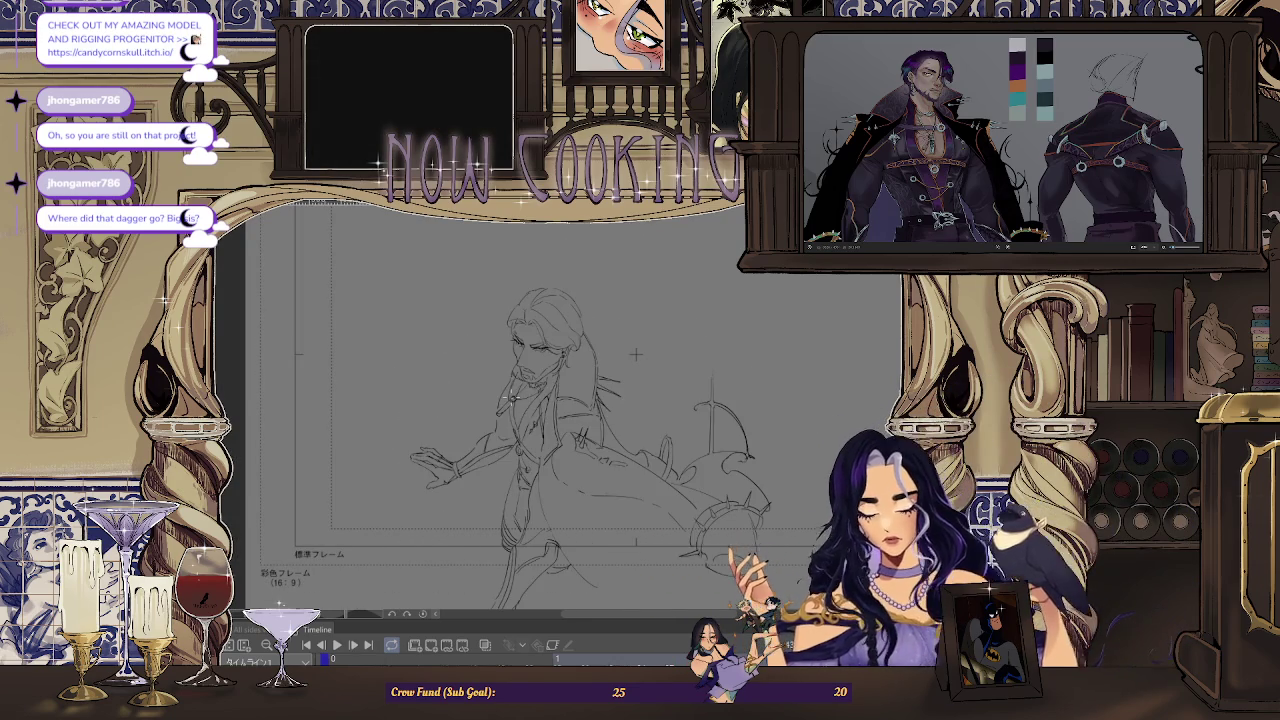
{"action": "key", "text": "ctrl+plus"}
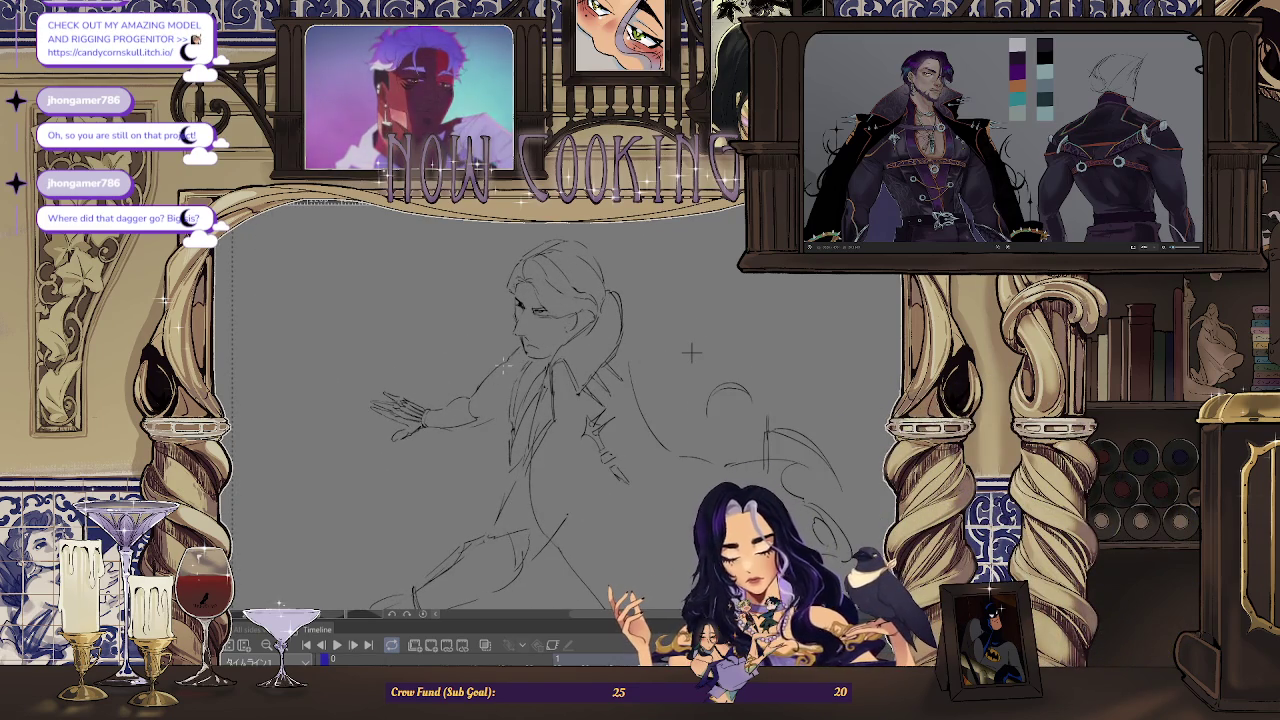
{"action": "key", "text": "ctrl+minus"}
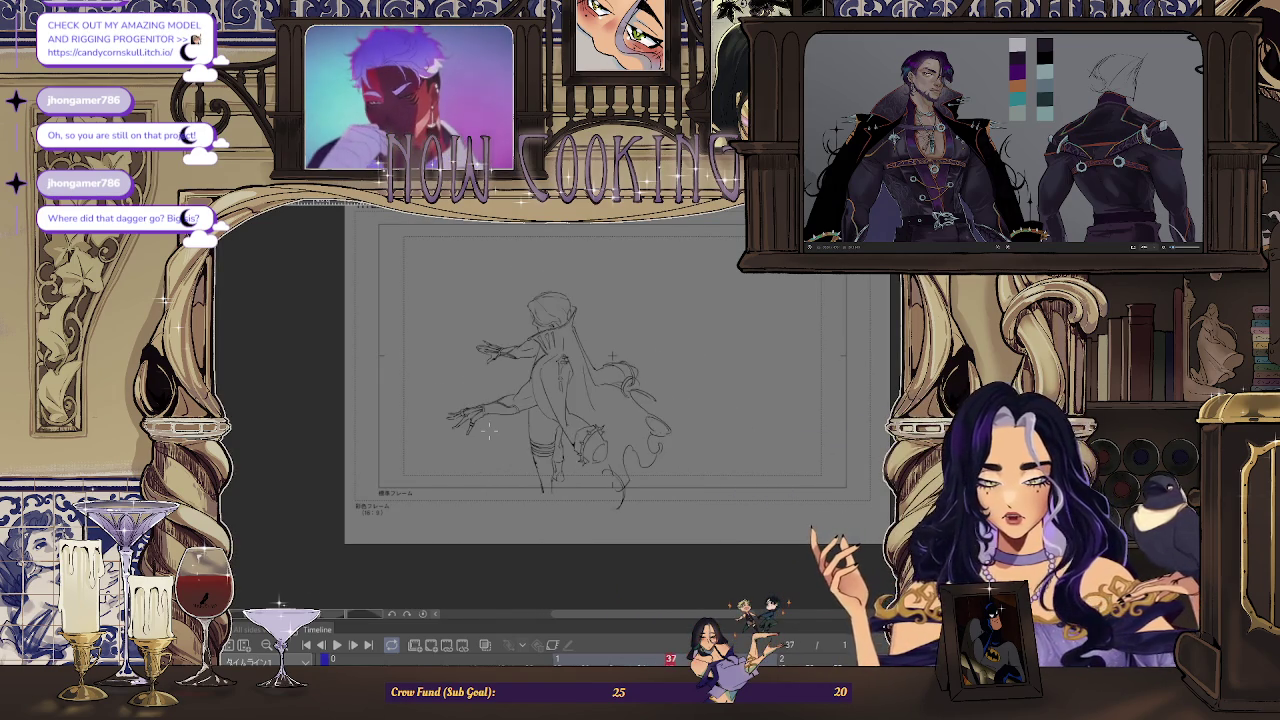
{"action": "scroll", "coordinate": [600, 400], "scroll_direction": "up", "scroll_amount": 3}
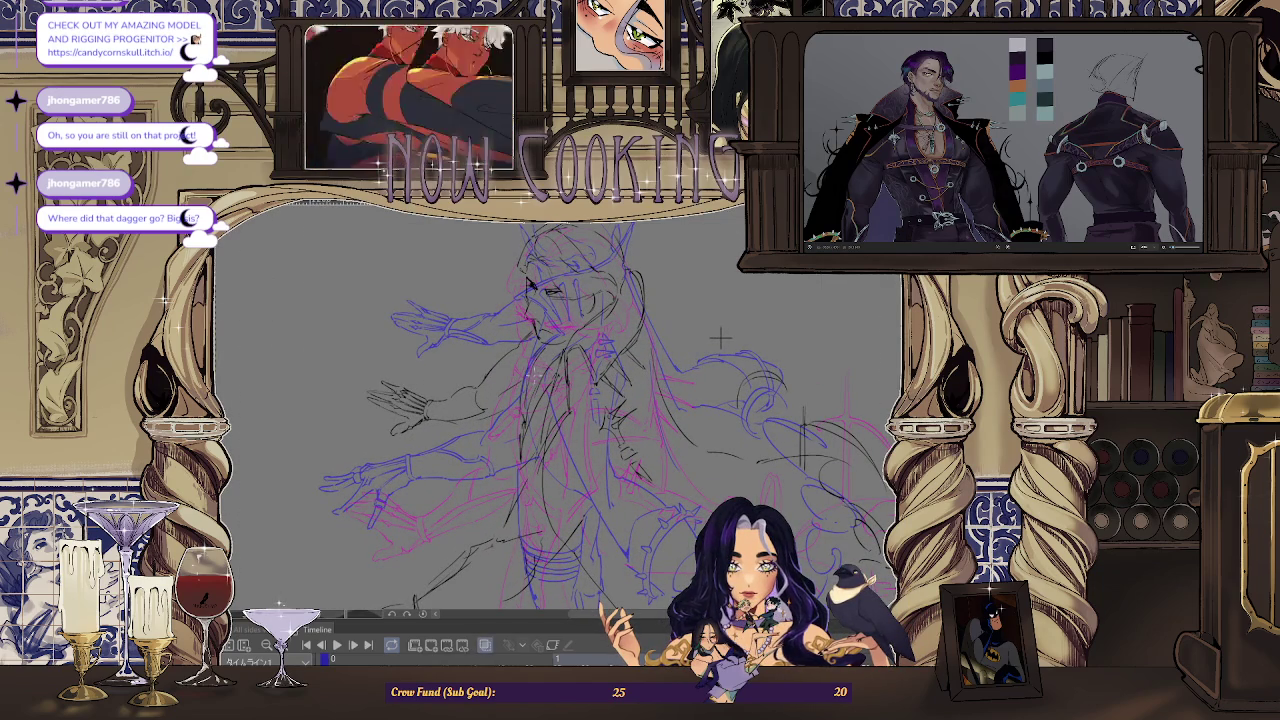
{"action": "key", "text": "space"}
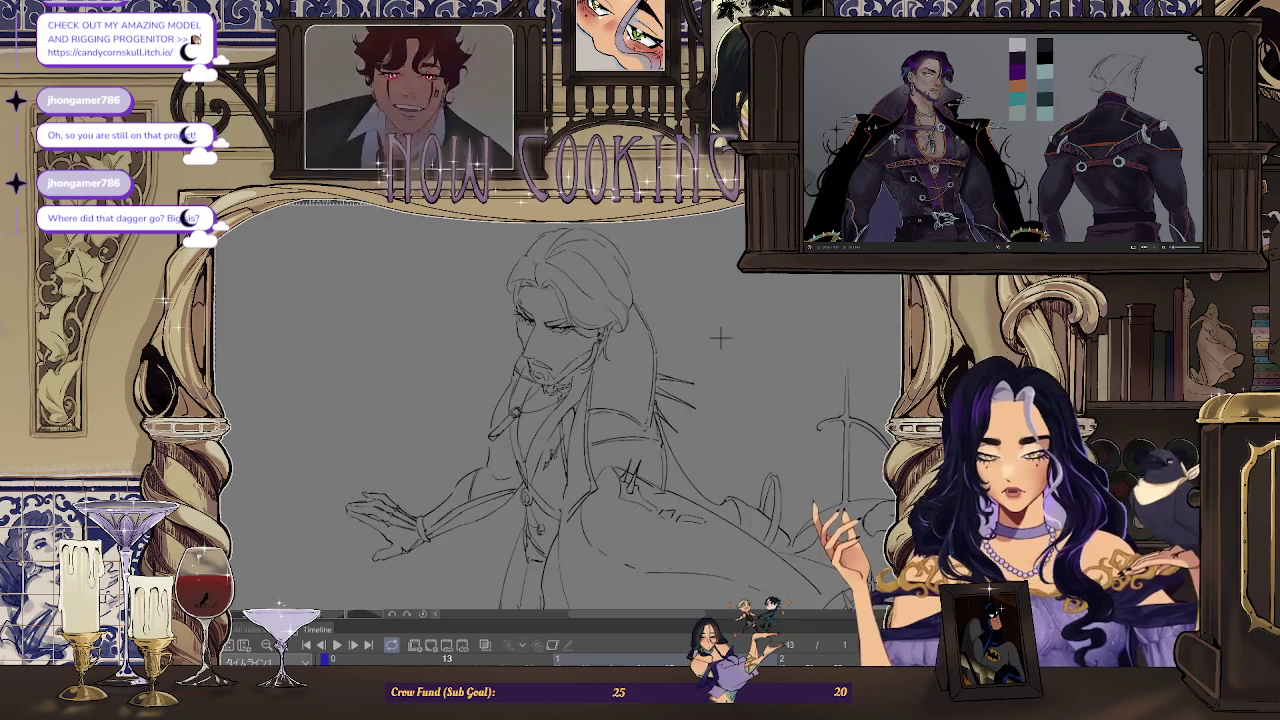
{"action": "key", "text": "space"}
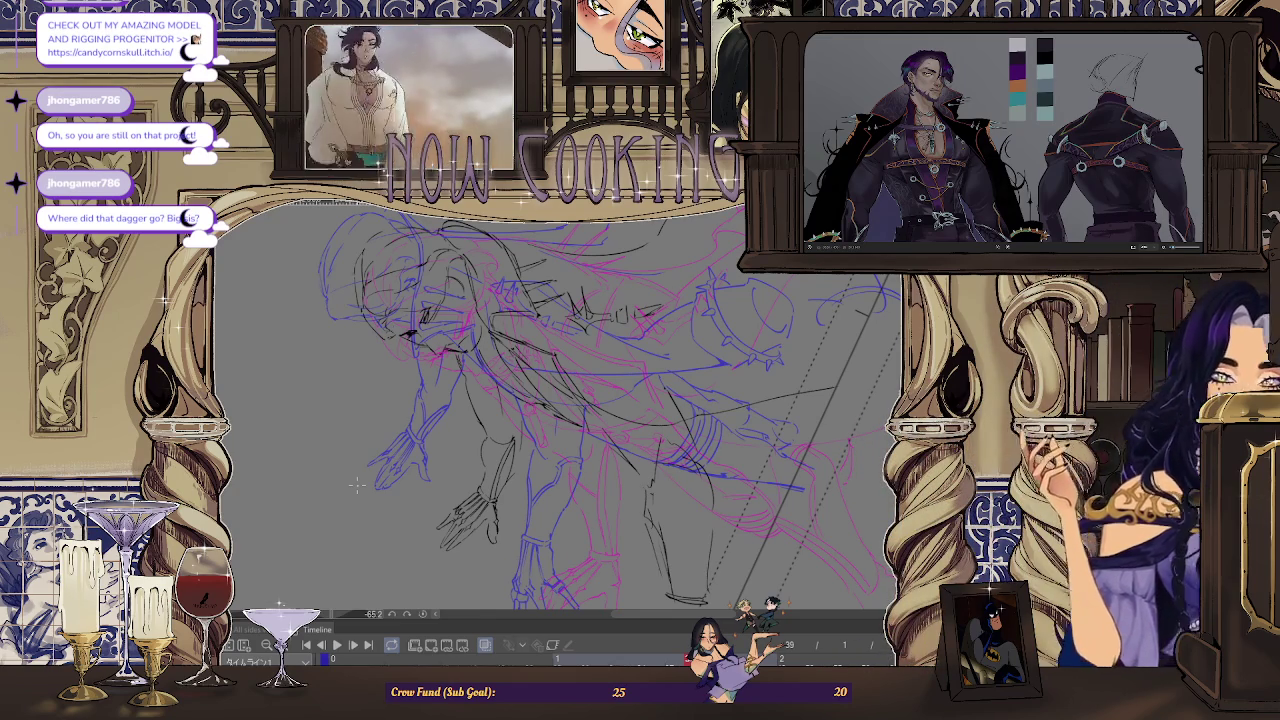
{"action": "key", "text": "ctrl+0"}
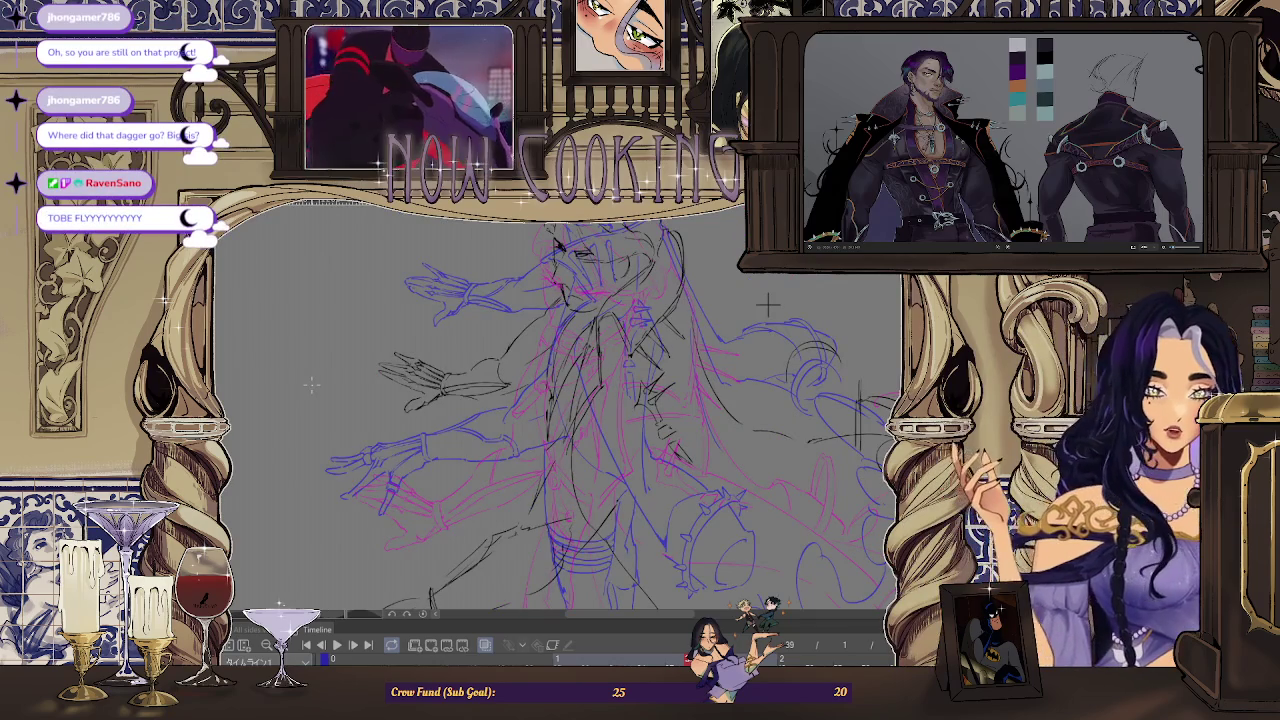
{"action": "key", "text": "ctrl+minus"}
{"action": "key", "text": "ctrl+minus"}
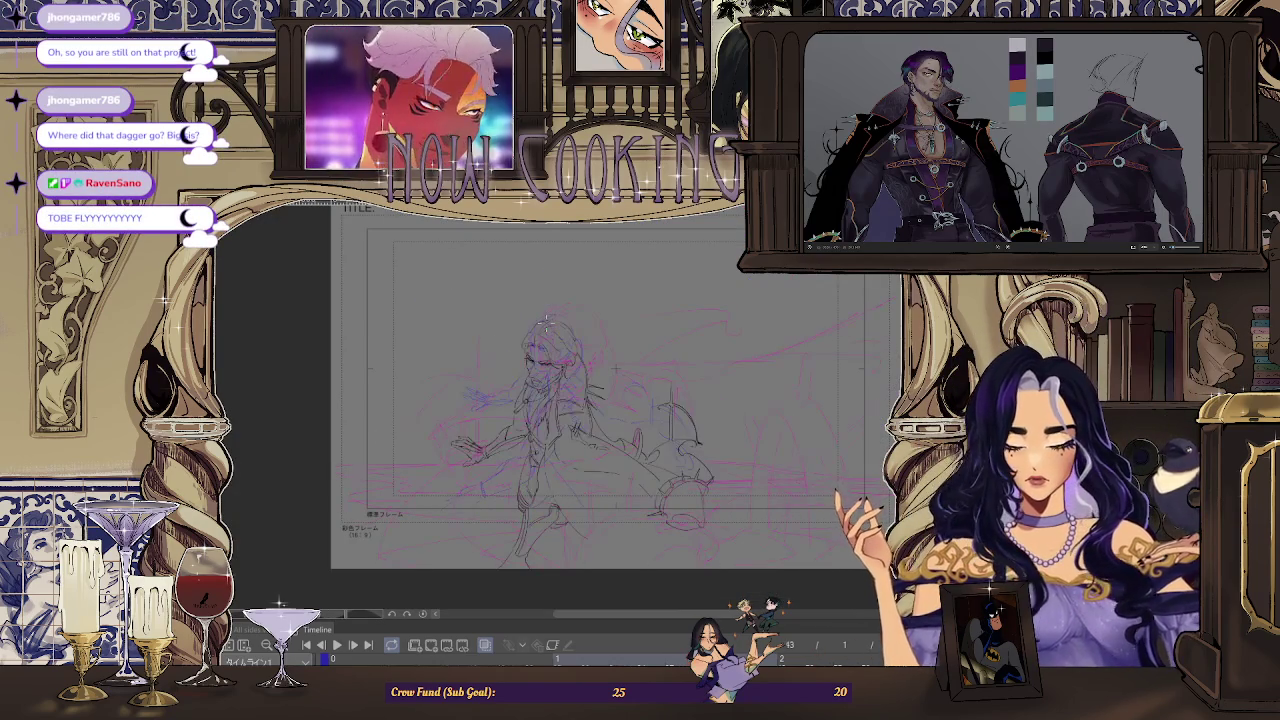
{"action": "key", "text": "ctrl+plus"}
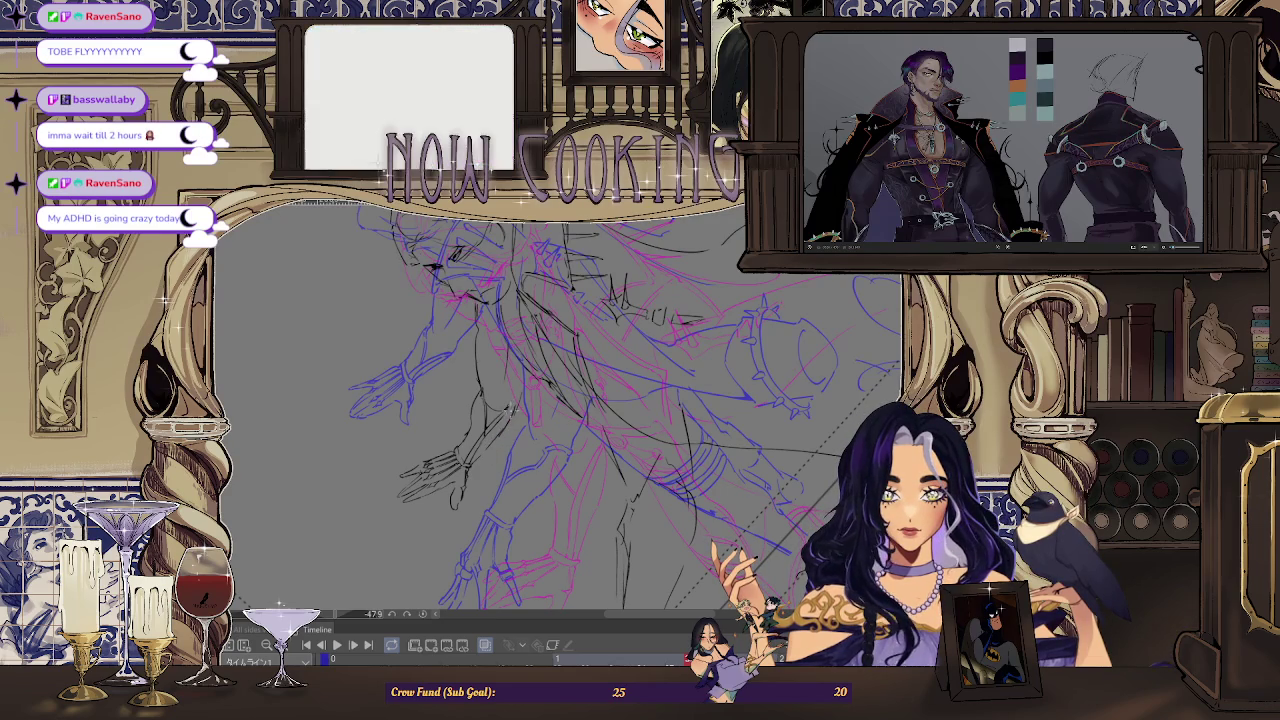
{"action": "scroll", "coordinate": [537, 410], "scroll_direction": "up", "scroll_amount": 1}
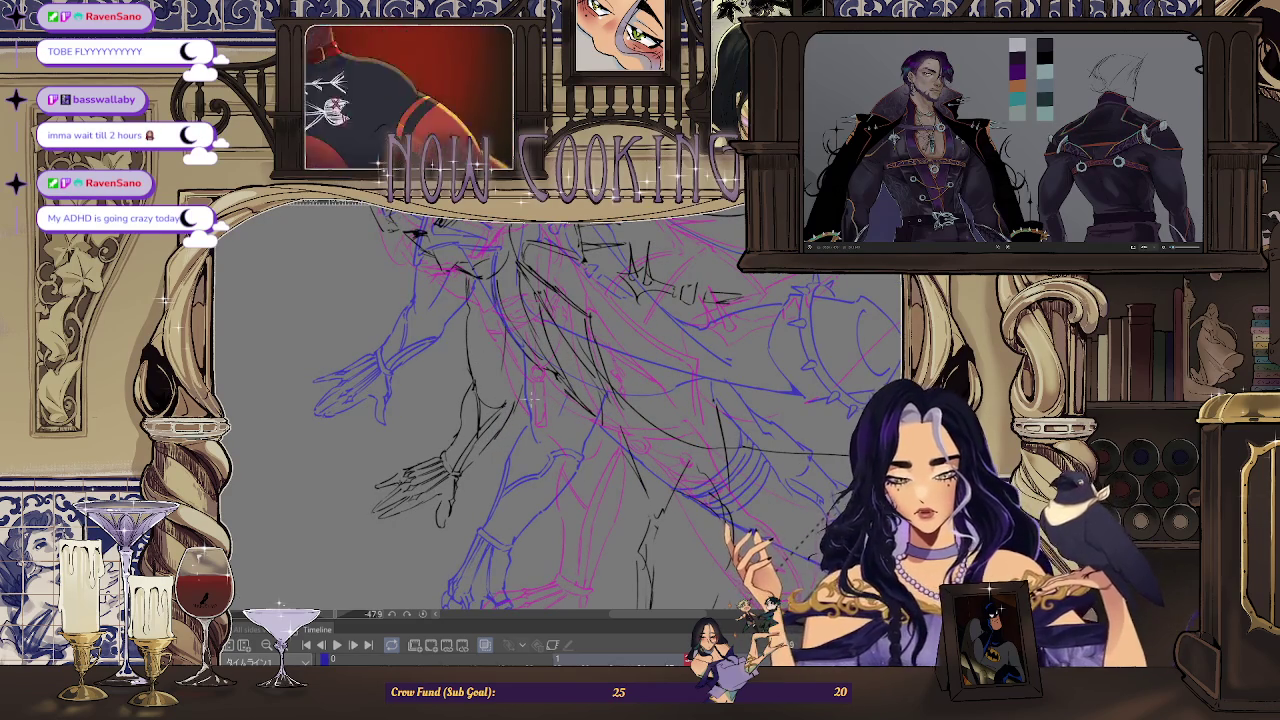
{"action": "scroll", "coordinate": [512, 390], "scroll_direction": "up", "scroll_amount": 1}
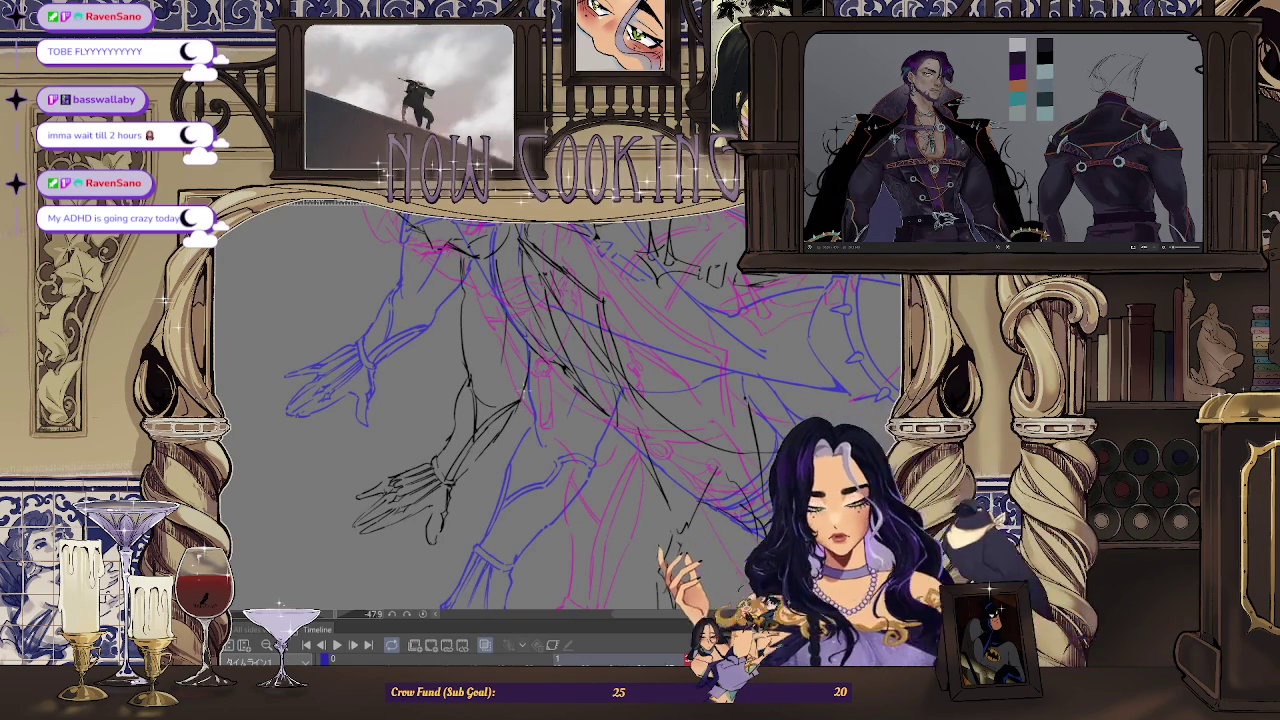
{"action": "scroll", "coordinate": [560, 400], "scroll_direction": "down", "scroll_amount": 3}
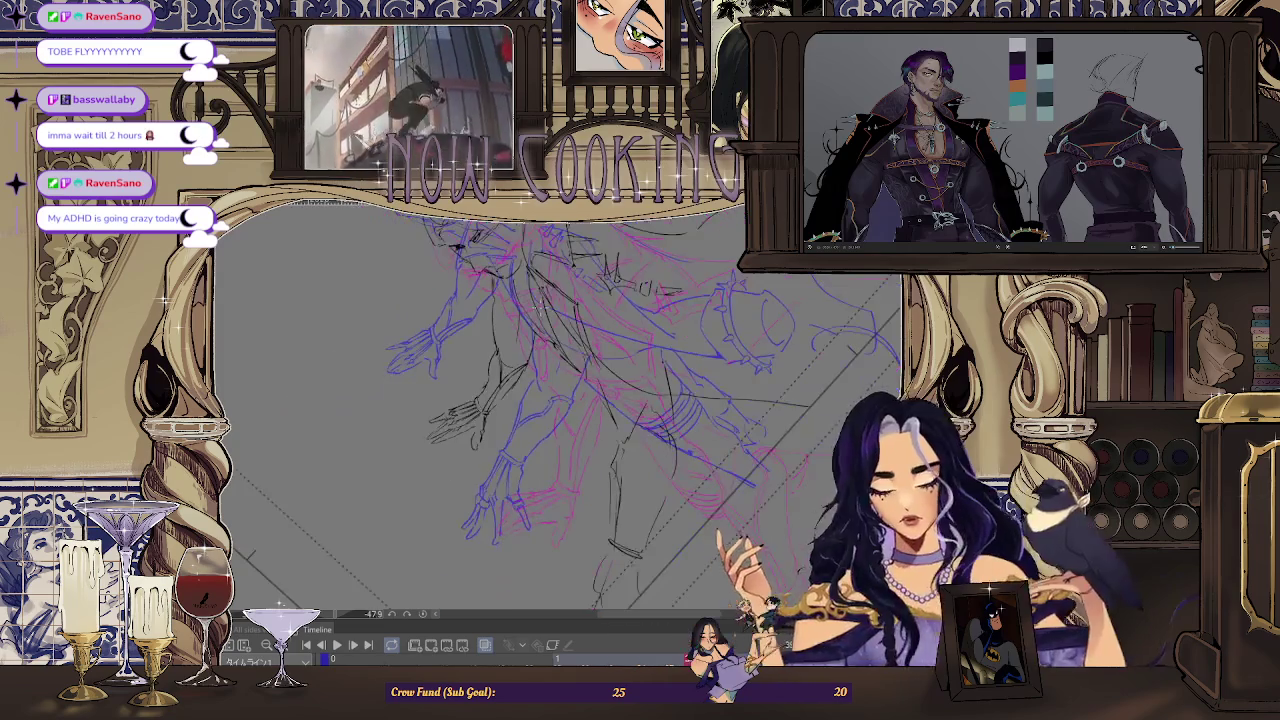
{"action": "key", "text": "ctrl+0"}
{"action": "left_click_drag", "start_coordinate": [406, 372], "coordinate": [296, 385]}
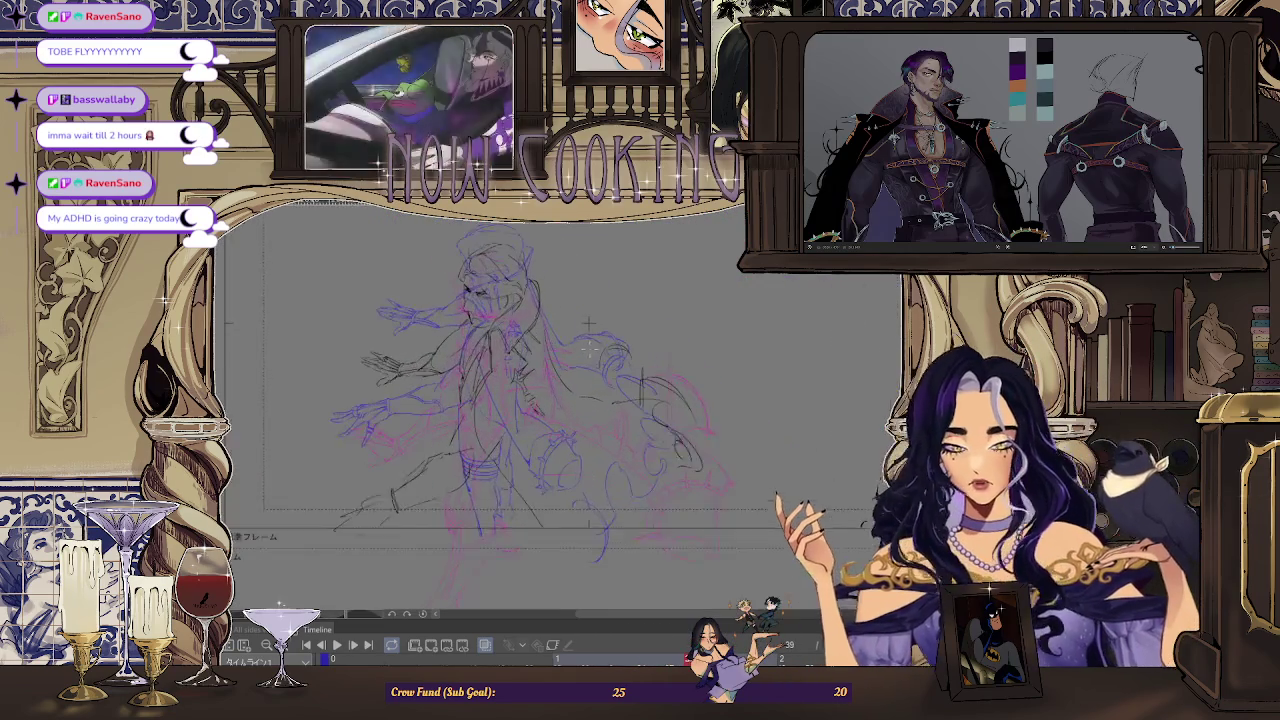
{"action": "scroll", "coordinate": [589, 320], "scroll_direction": "down", "scroll_amount": 1}
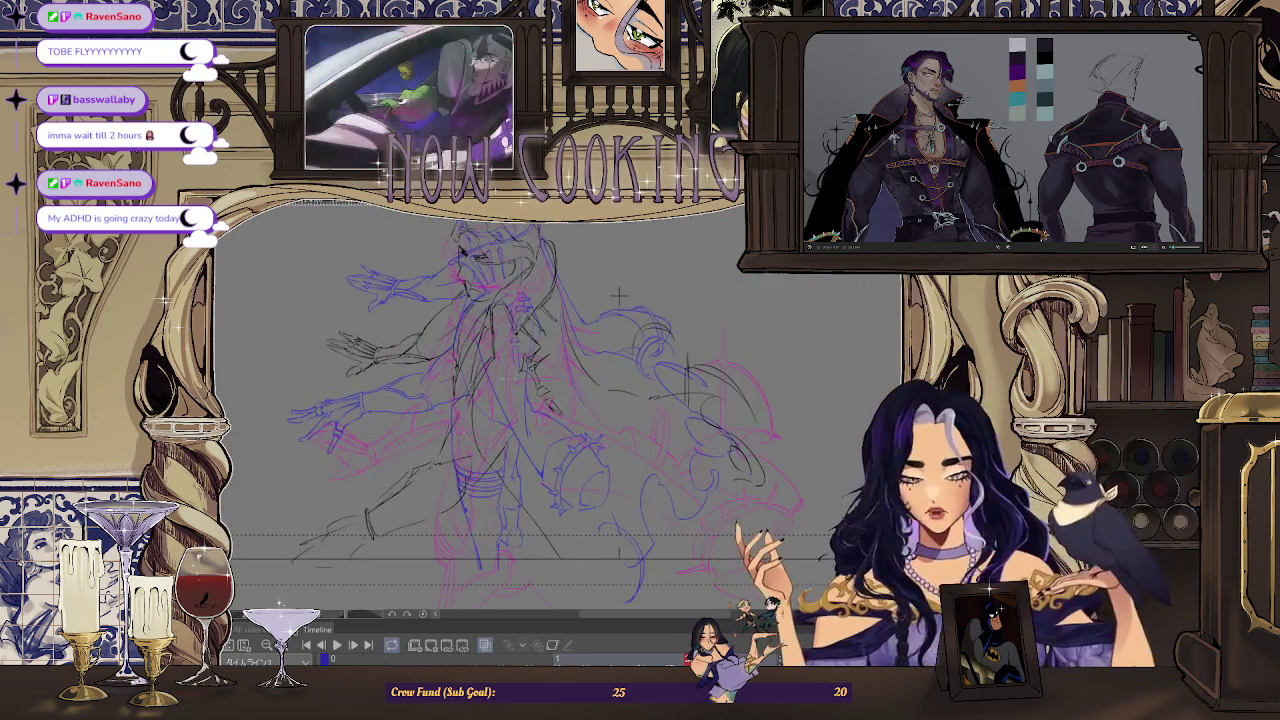
{"action": "scroll", "coordinate": [604, 338], "scroll_direction": "down", "scroll_amount": 1}
{"action": "scroll", "coordinate": [604, 340], "scroll_direction": "up", "scroll_amount": 2}
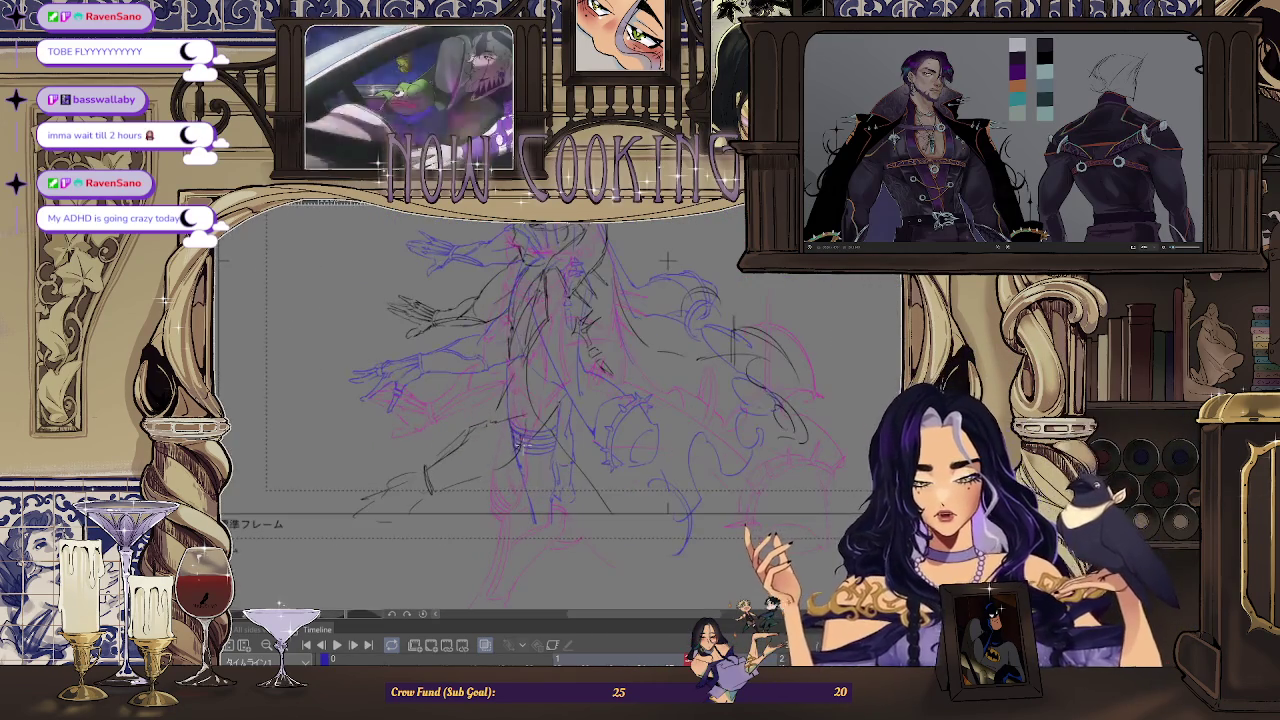
{"action": "scroll", "coordinate": [667, 260], "scroll_direction": "down", "scroll_amount": 1}
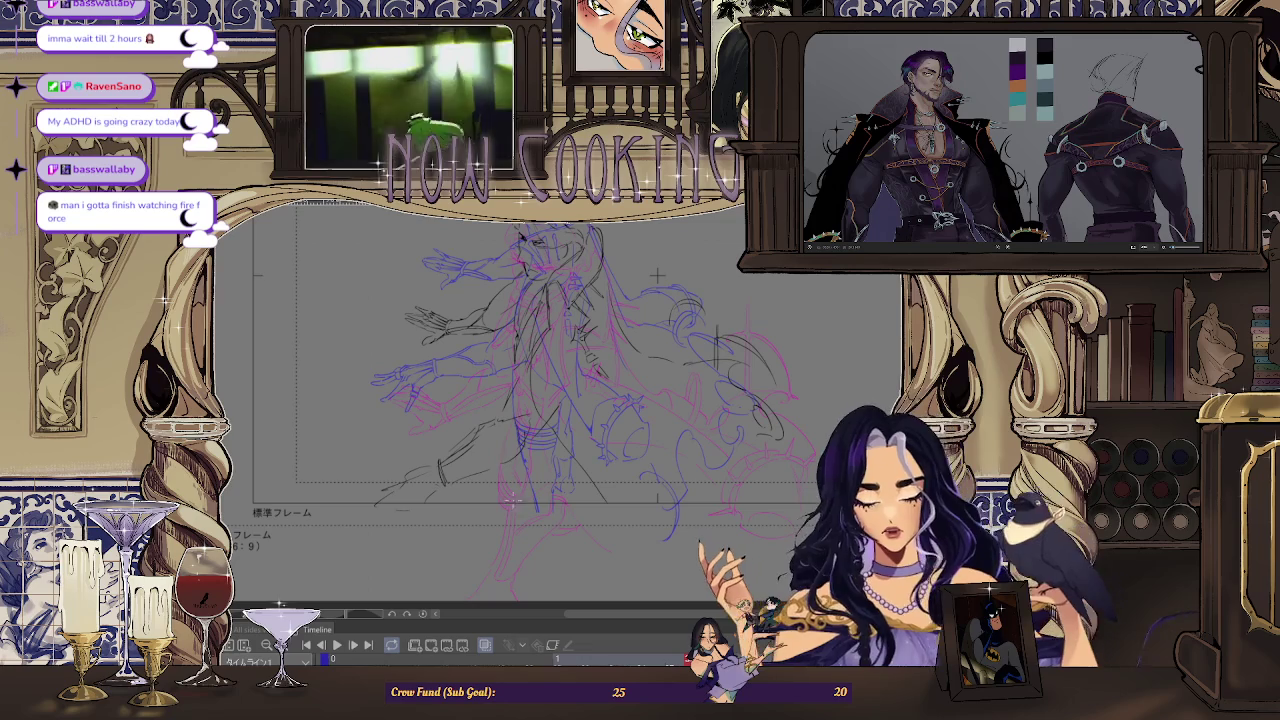
{"action": "scroll", "coordinate": [492, 425], "scroll_direction": "up", "scroll_amount": 2}
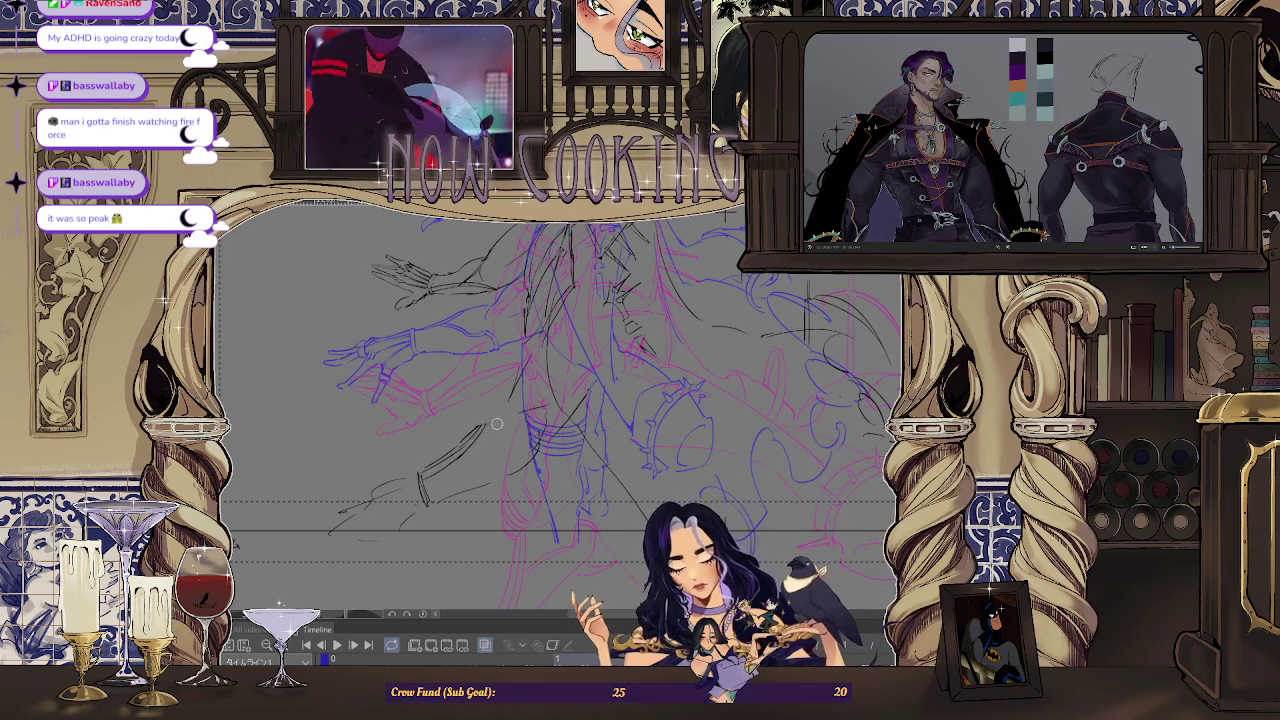
{"action": "scroll", "coordinate": [645, 272], "scroll_direction": "down", "scroll_amount": 3}
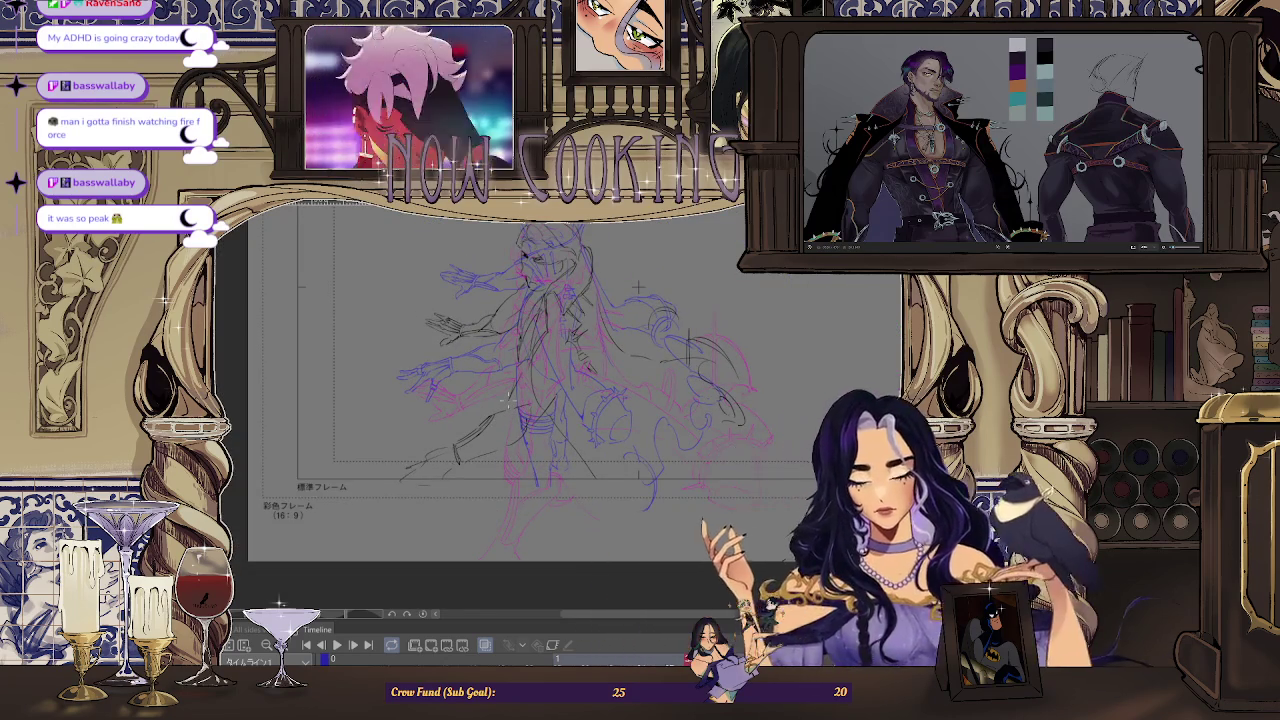
{"action": "scroll", "coordinate": [483, 430], "scroll_direction": "up", "scroll_amount": 3}
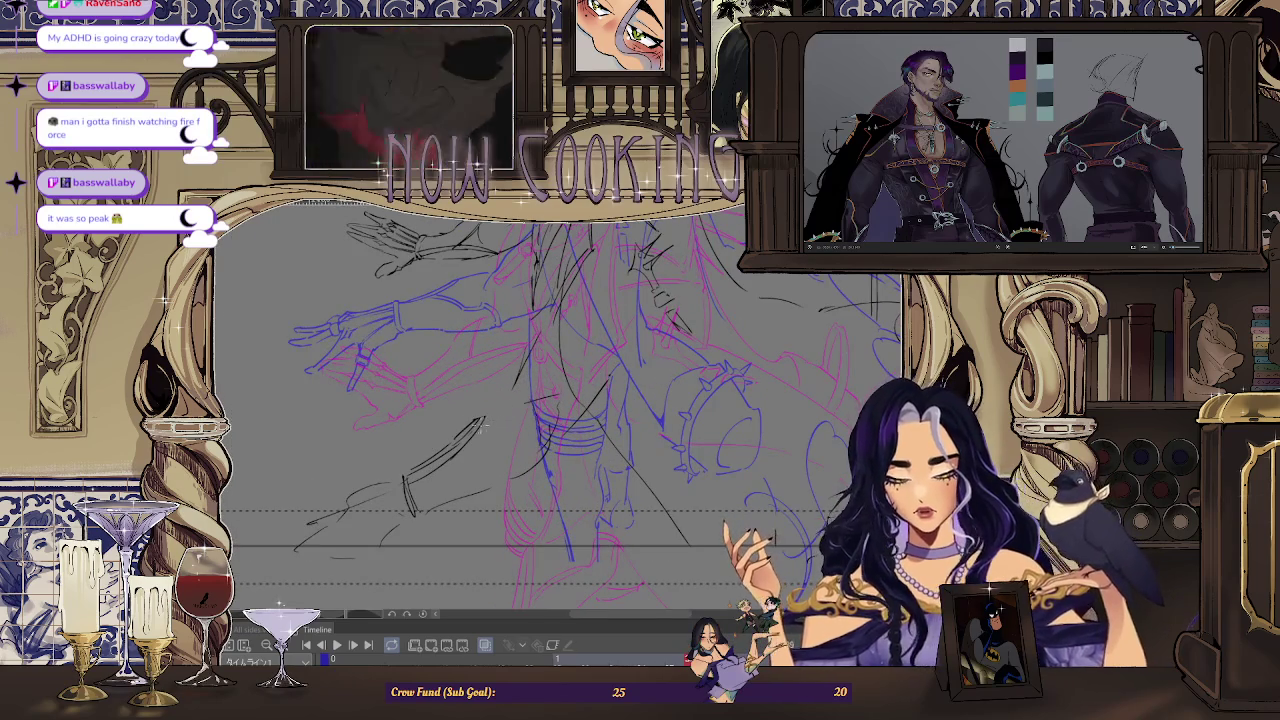
{"action": "scroll", "coordinate": [574, 342], "scroll_direction": "down", "scroll_amount": 3}
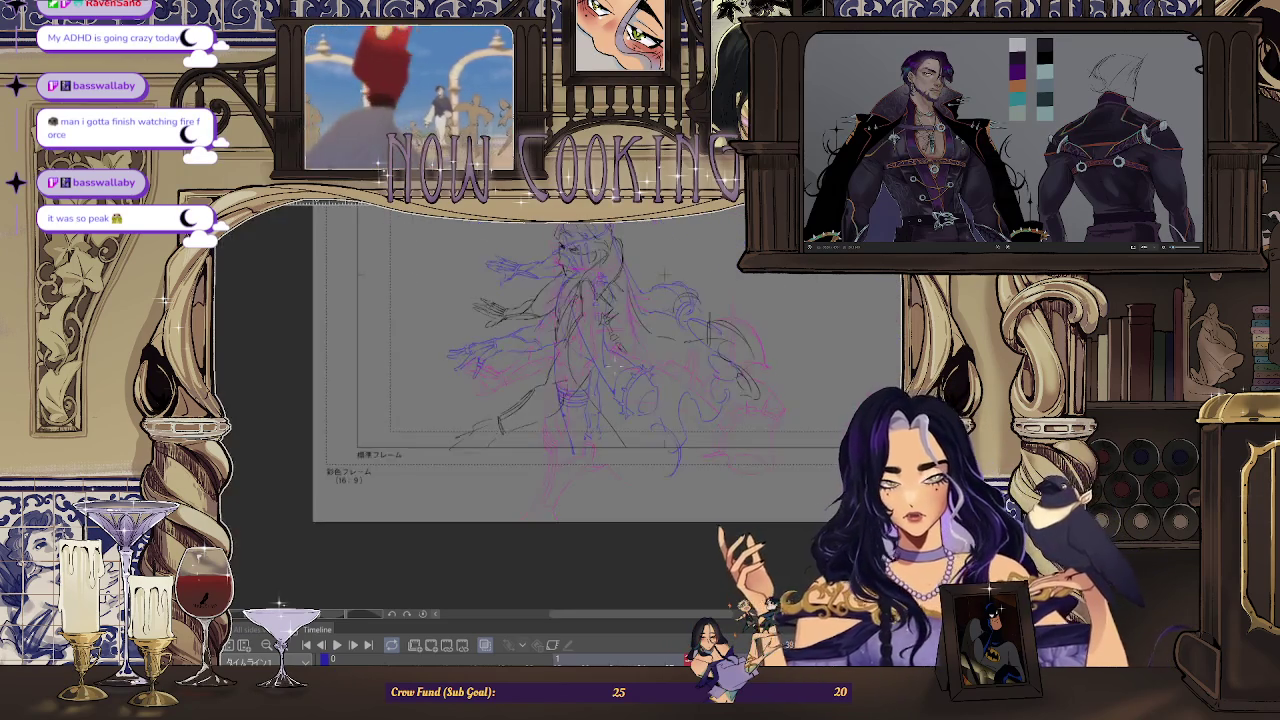
{"action": "scroll", "coordinate": [550, 336], "scroll_direction": "up", "scroll_amount": 2}
{"action": "scroll", "coordinate": [528, 330], "scroll_direction": "up", "scroll_amount": 1}
{"action": "scroll", "coordinate": [645, 250], "scroll_direction": "down", "scroll_amount": 1}
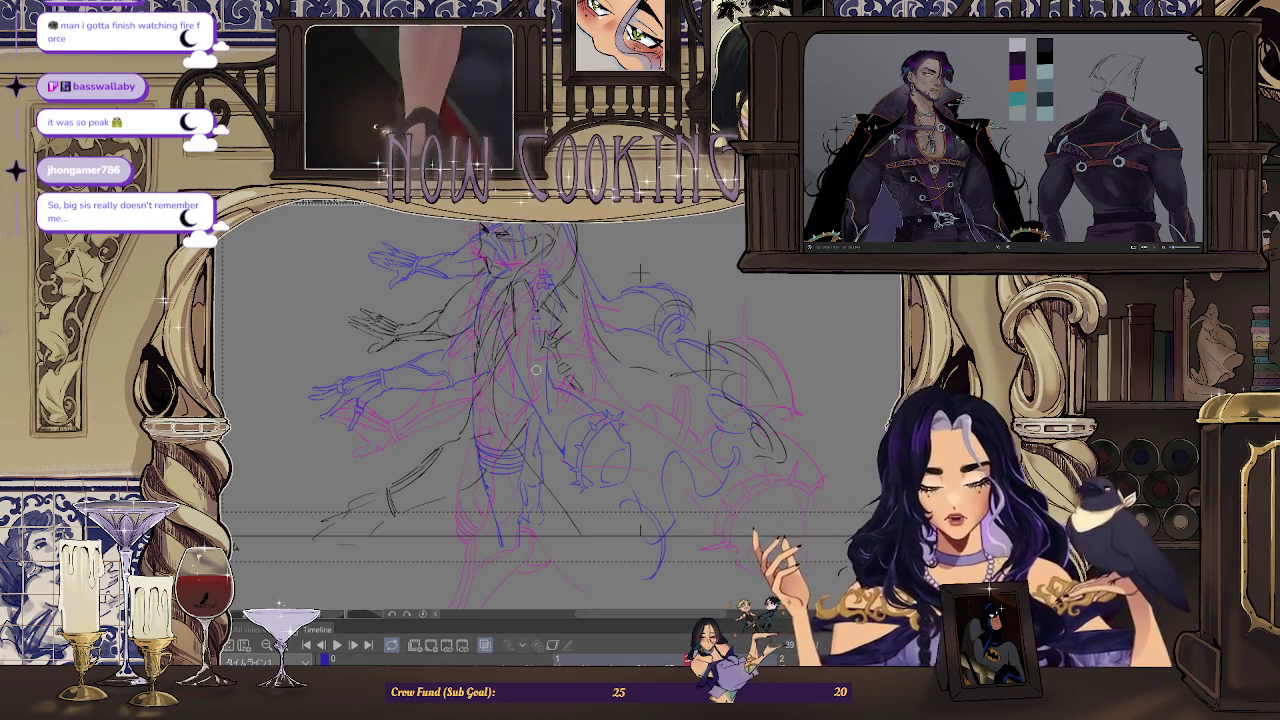
{"action": "scroll", "coordinate": [536, 370], "scroll_direction": "down", "scroll_amount": 1}
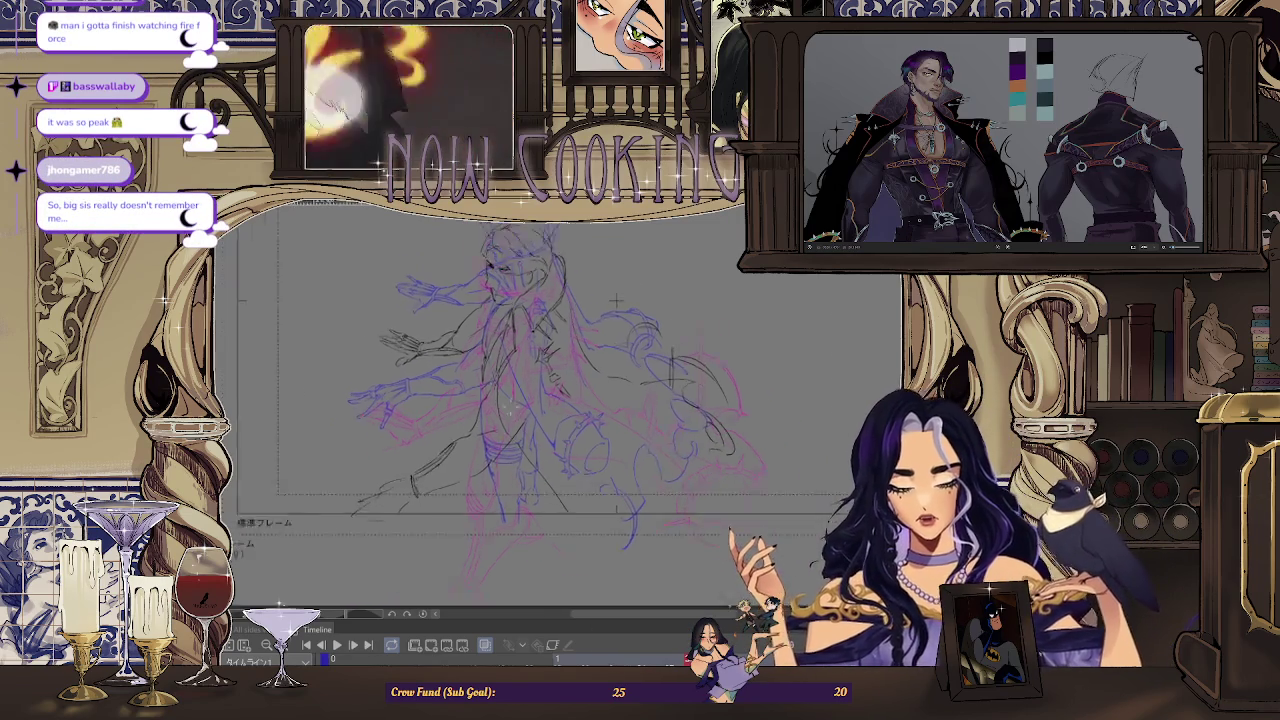
{"action": "scroll", "coordinate": [627, 288], "scroll_direction": "down", "scroll_amount": 1}
Step back and forth through neighbouring frames to preview the motion.
{"action": "key", "text": "Right"}
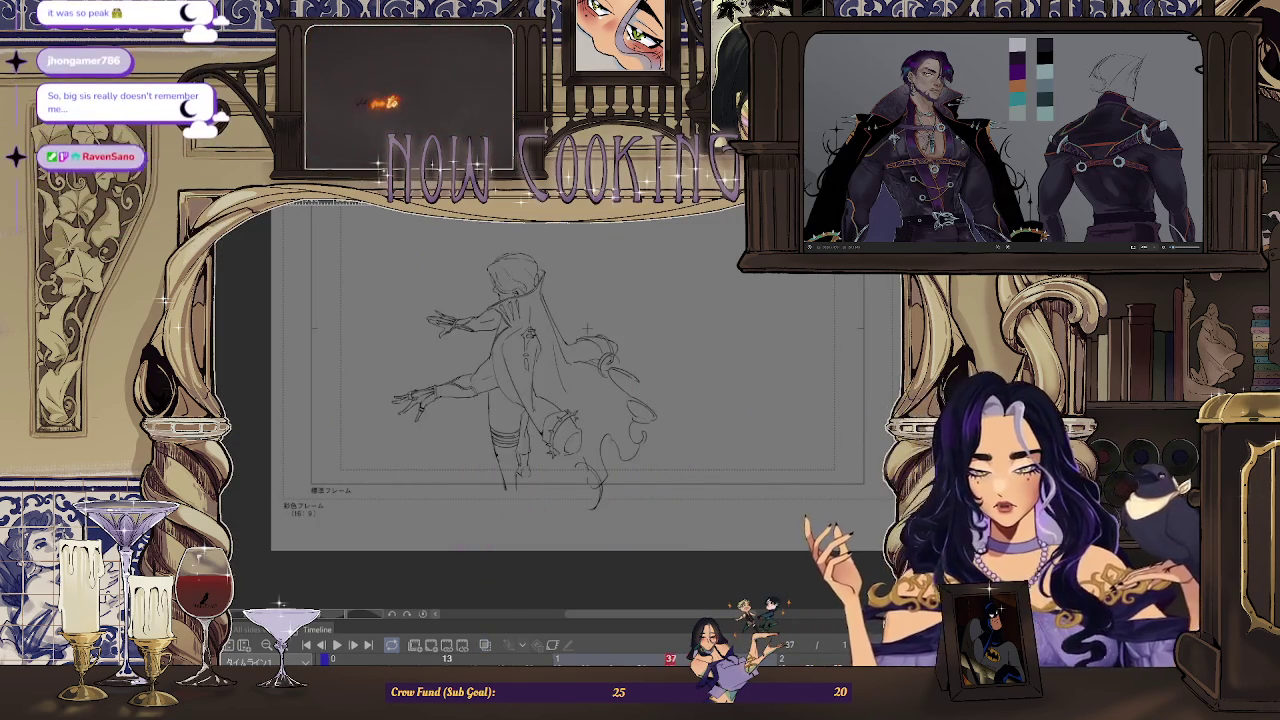
{"action": "key", "text": "Left"}
{"action": "key", "text": "Right"}
{"action": "key", "text": "Left"}
{"action": "key", "text": "Right"}
{"action": "key", "text": "Left"}
{"action": "key", "text": "Right"}
{"action": "key", "text": "Left"}
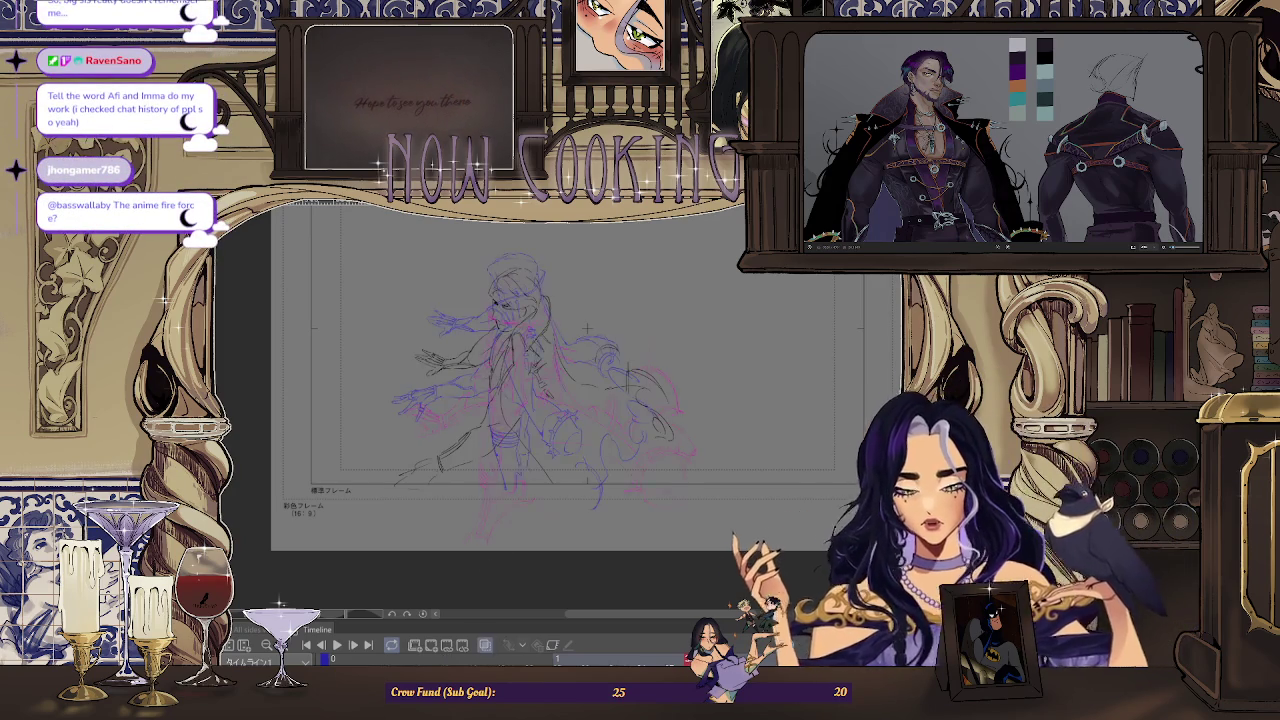
Turn onion skin back on, zoom in, and rotate the canvas to a drawing angle.
{"action": "left_click", "coordinate": [485, 644]}
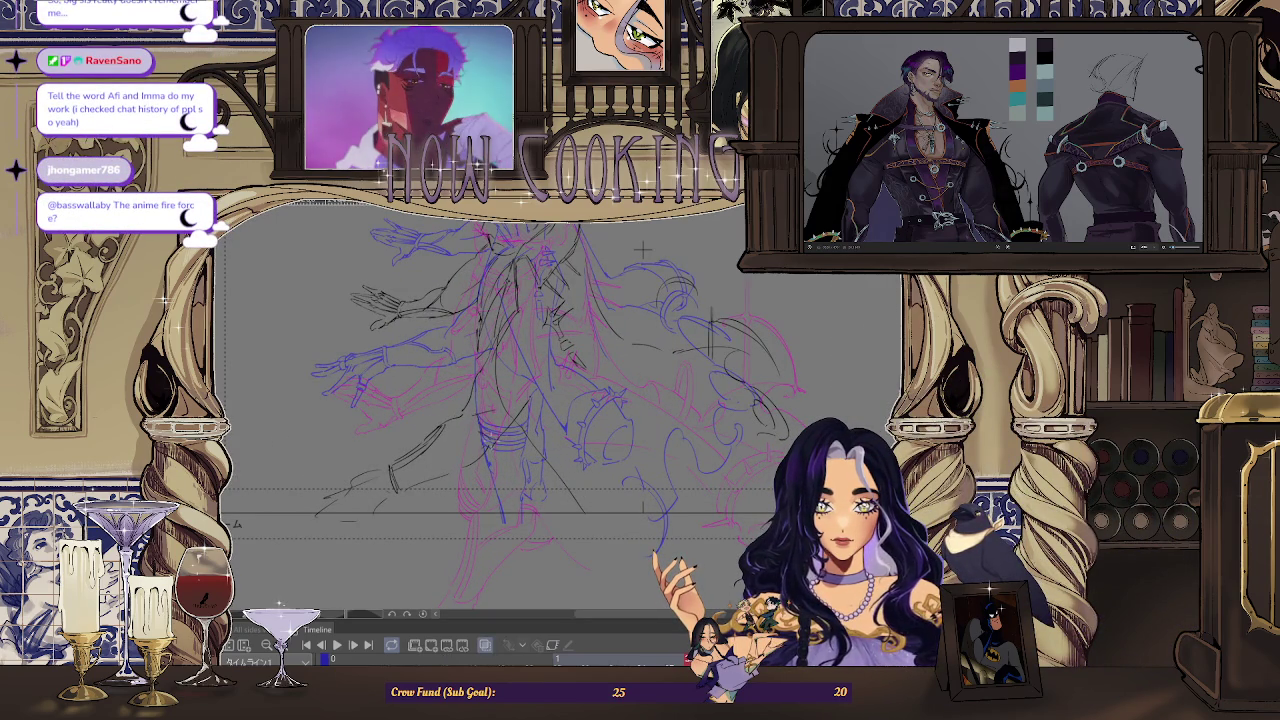
{"action": "scroll", "coordinate": [485, 440], "scroll_direction": "up", "scroll_amount": 2}
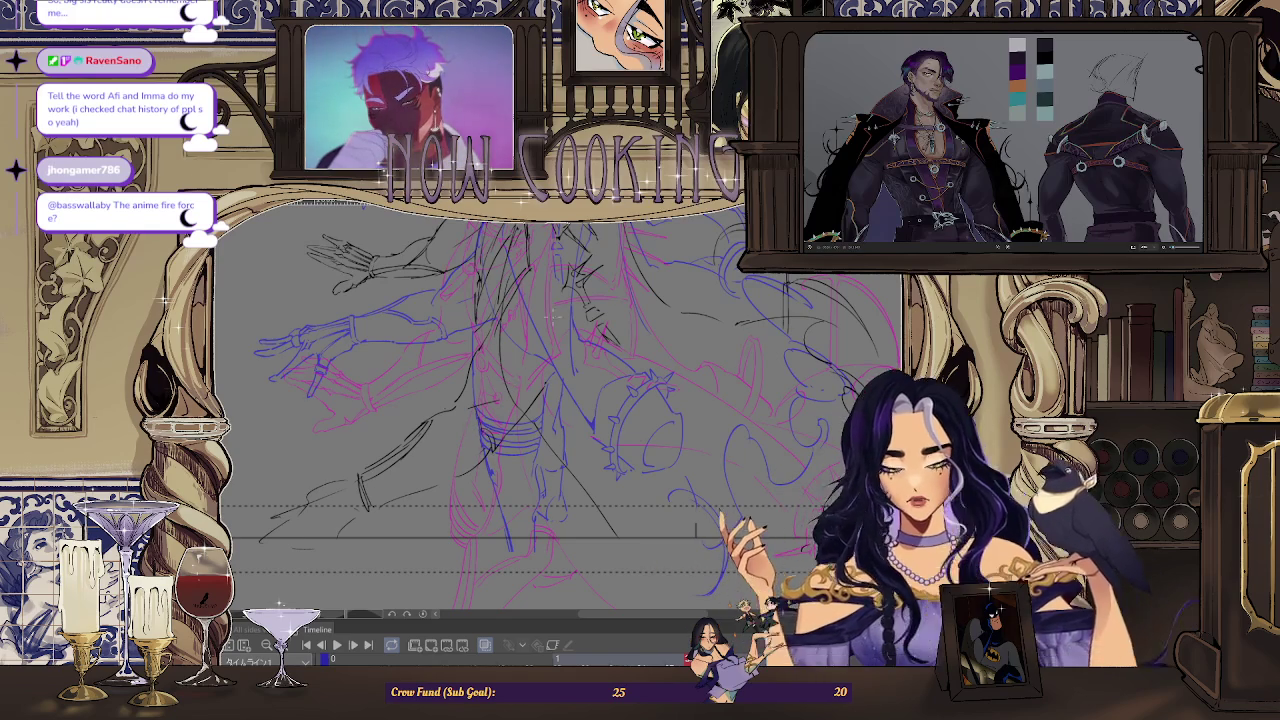
{"action": "key", "text": "minus"}
{"action": "key", "text": "minus"}
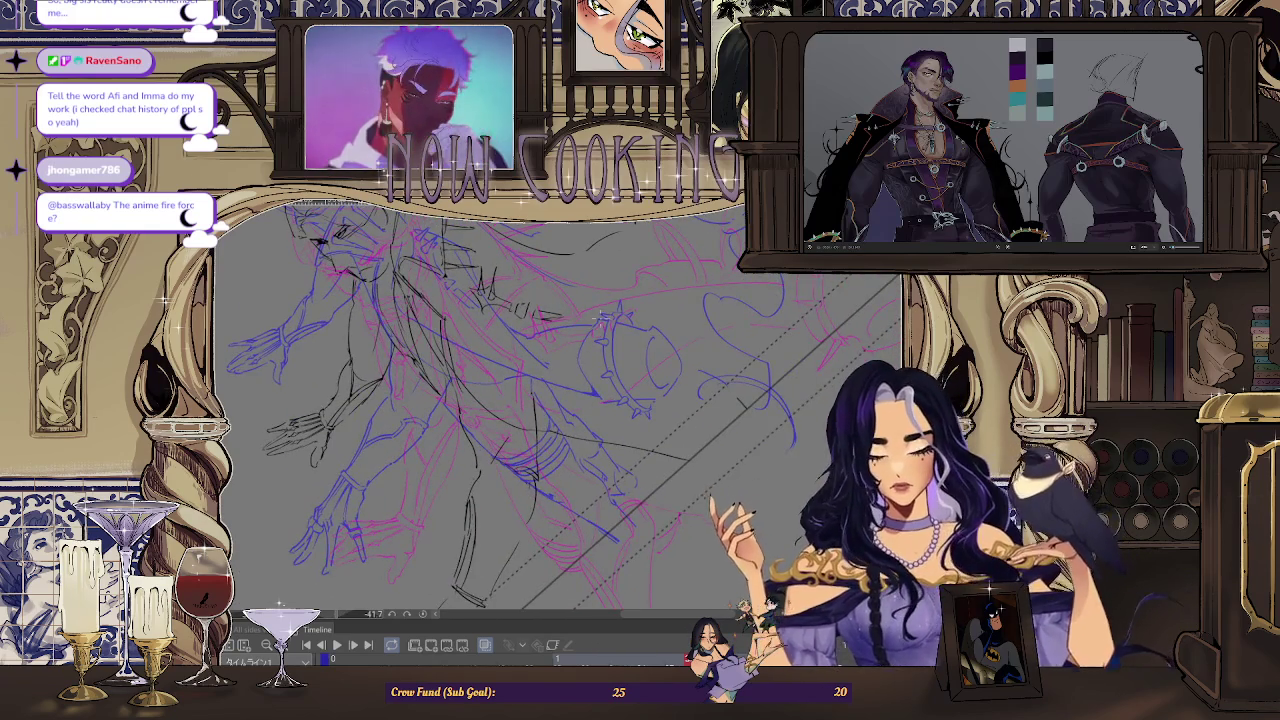
{"action": "key", "text": "minus"}
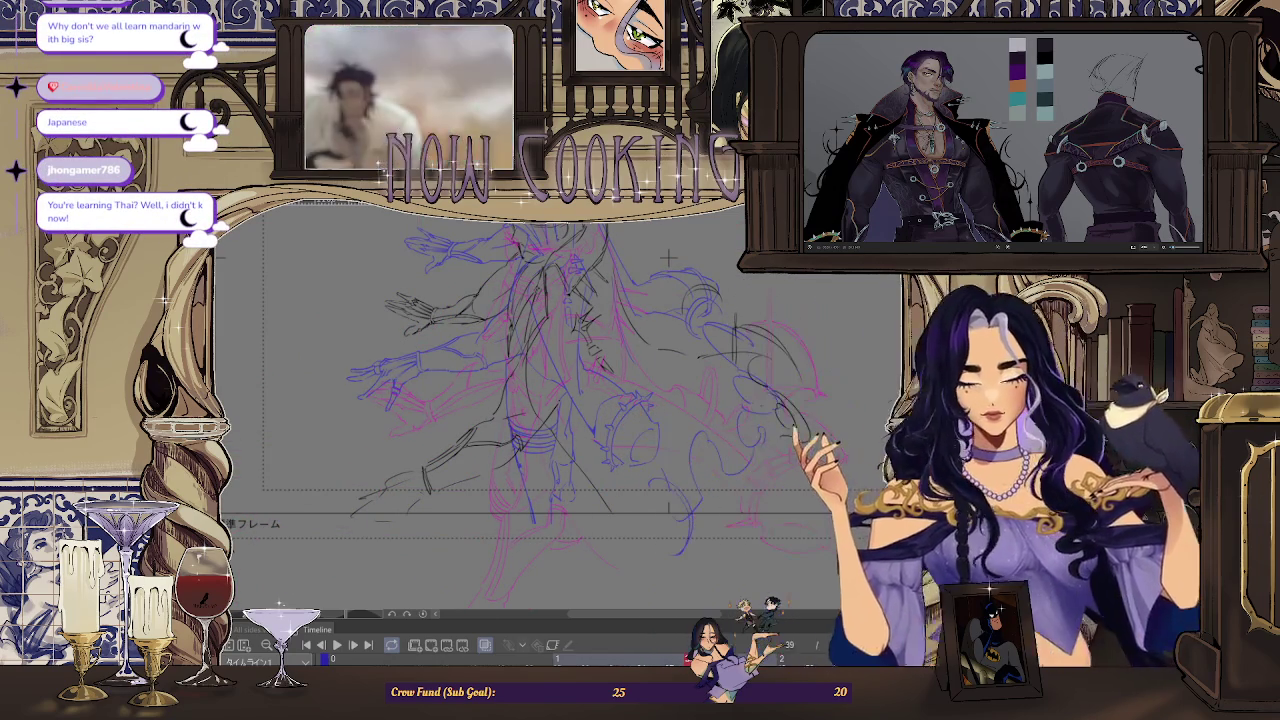
Mirror the view, fit the whole page with Ctrl+0, and play the animation.
{"action": "key", "text": "h"}
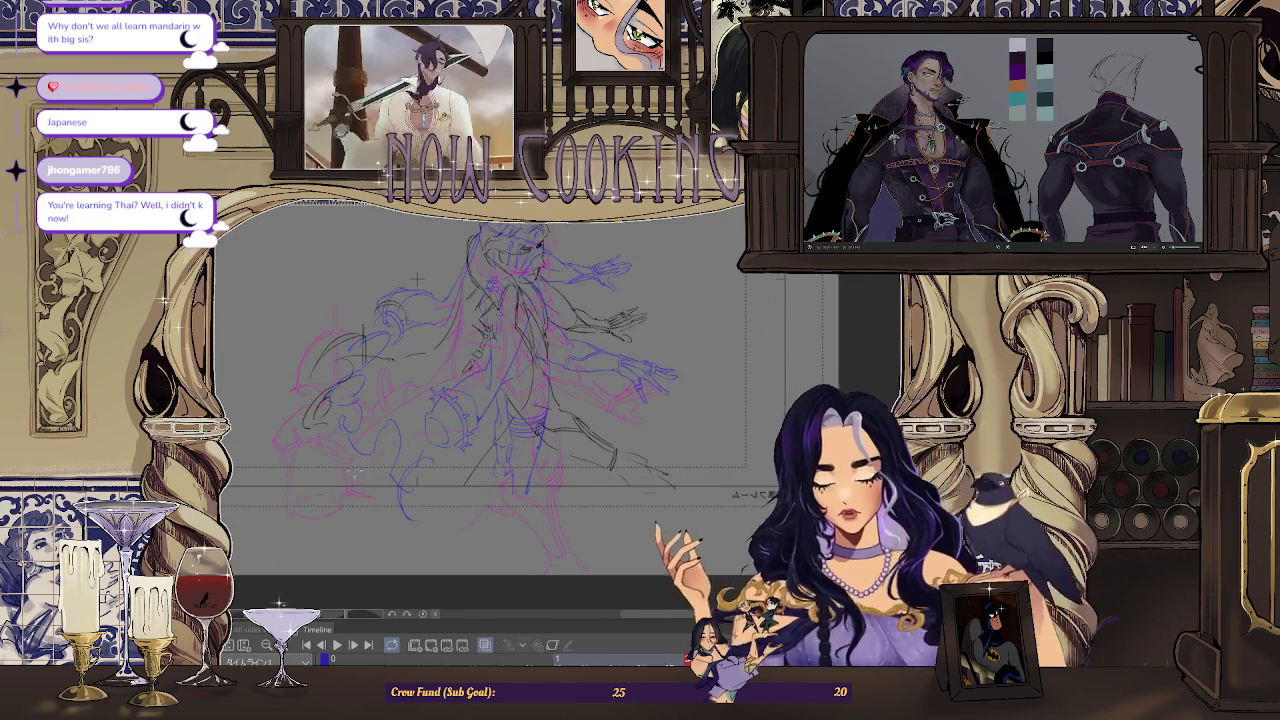
{"action": "scroll", "coordinate": [421, 444], "scroll_direction": "up", "scroll_amount": 2}
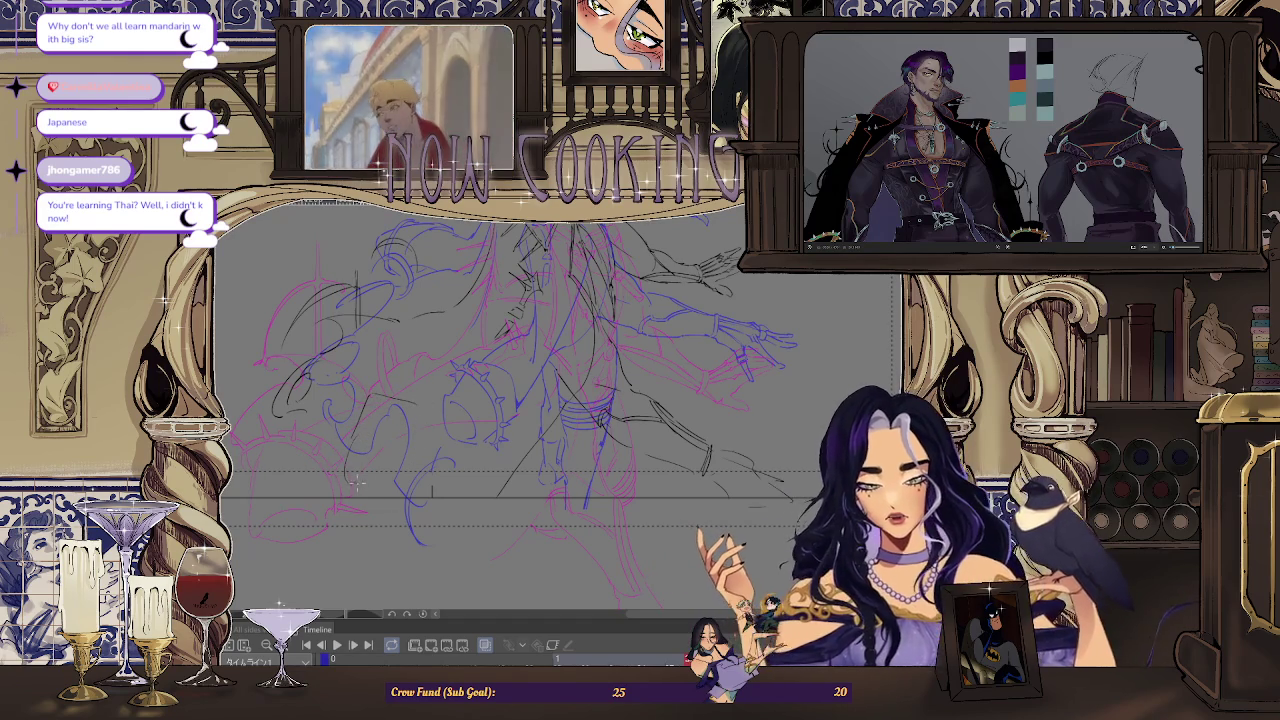
{"action": "key", "text": "ctrl+0"}
{"action": "key", "text": "space"}
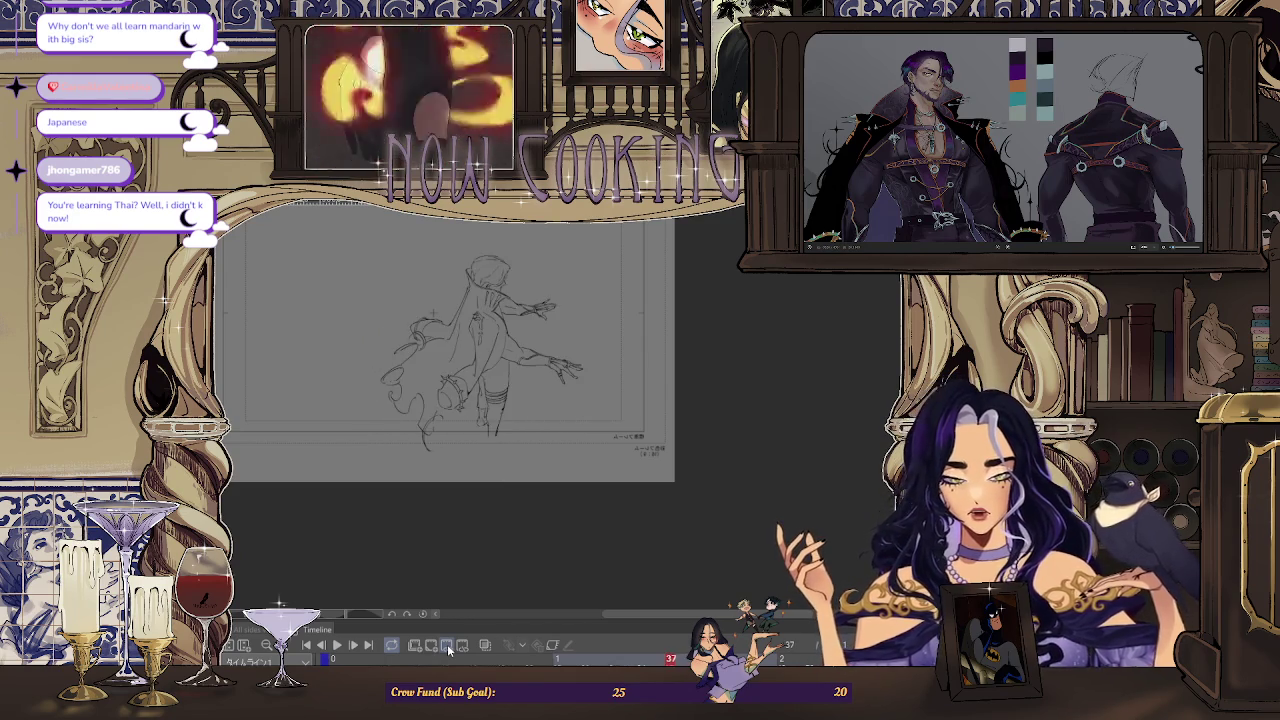
Stop playback, show onion skins to compare frames, and unmirror the canvas.
{"action": "left_click", "coordinate": [447, 644]}
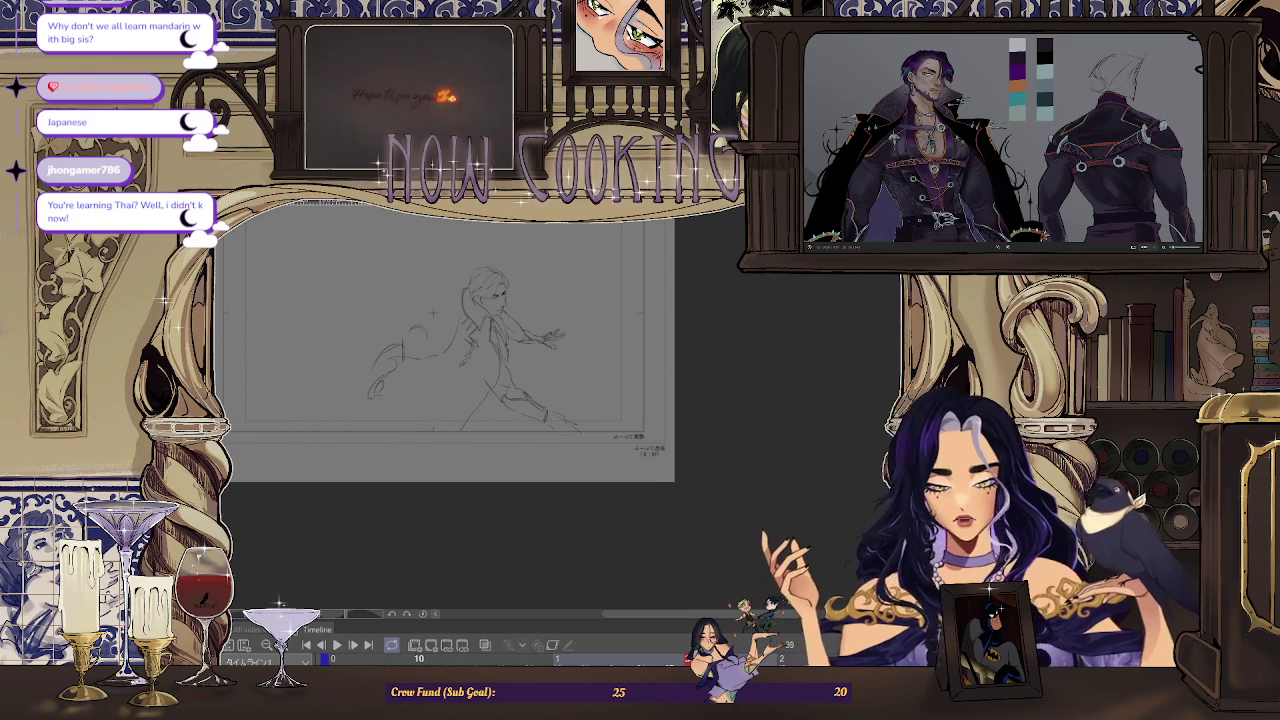
{"action": "left_click", "coordinate": [447, 645]}
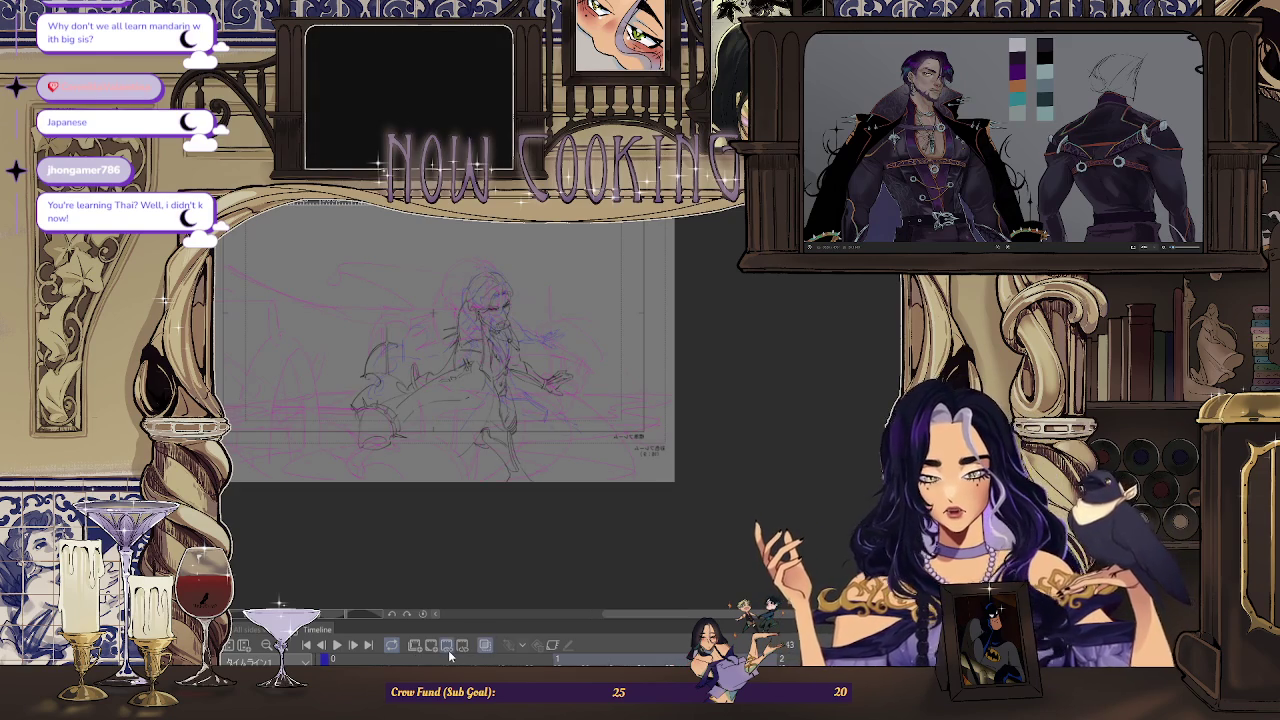
{"action": "key", "text": "h"}
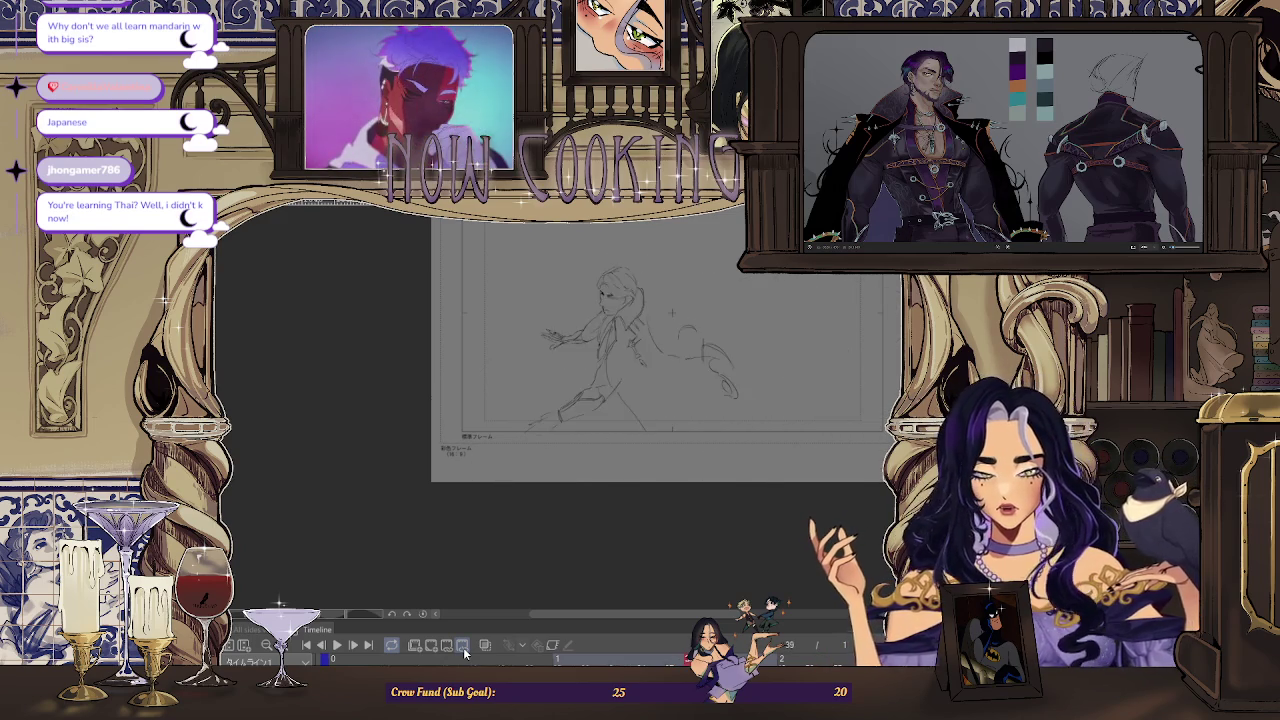
Turn onion skin off again and replay the animation from frame 39.
{"action": "left_click", "coordinate": [485, 645]}
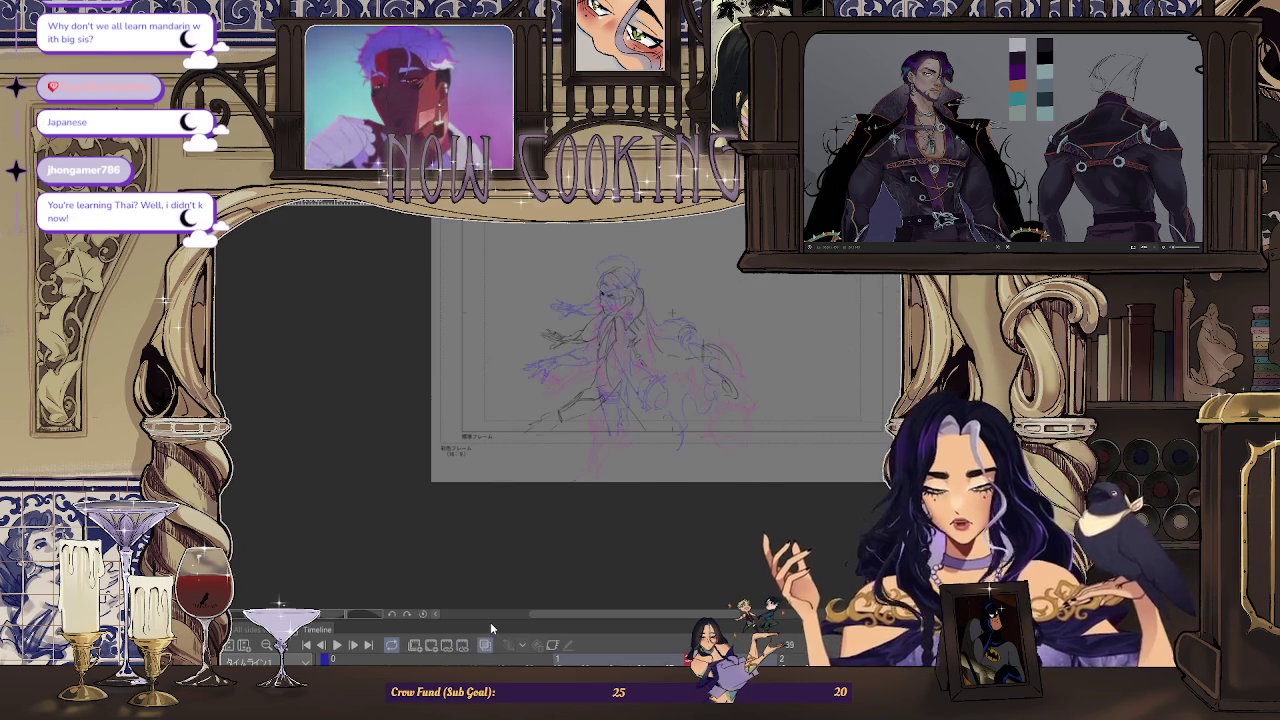
{"action": "scroll", "coordinate": [693, 380], "scroll_direction": "up", "scroll_amount": 2}
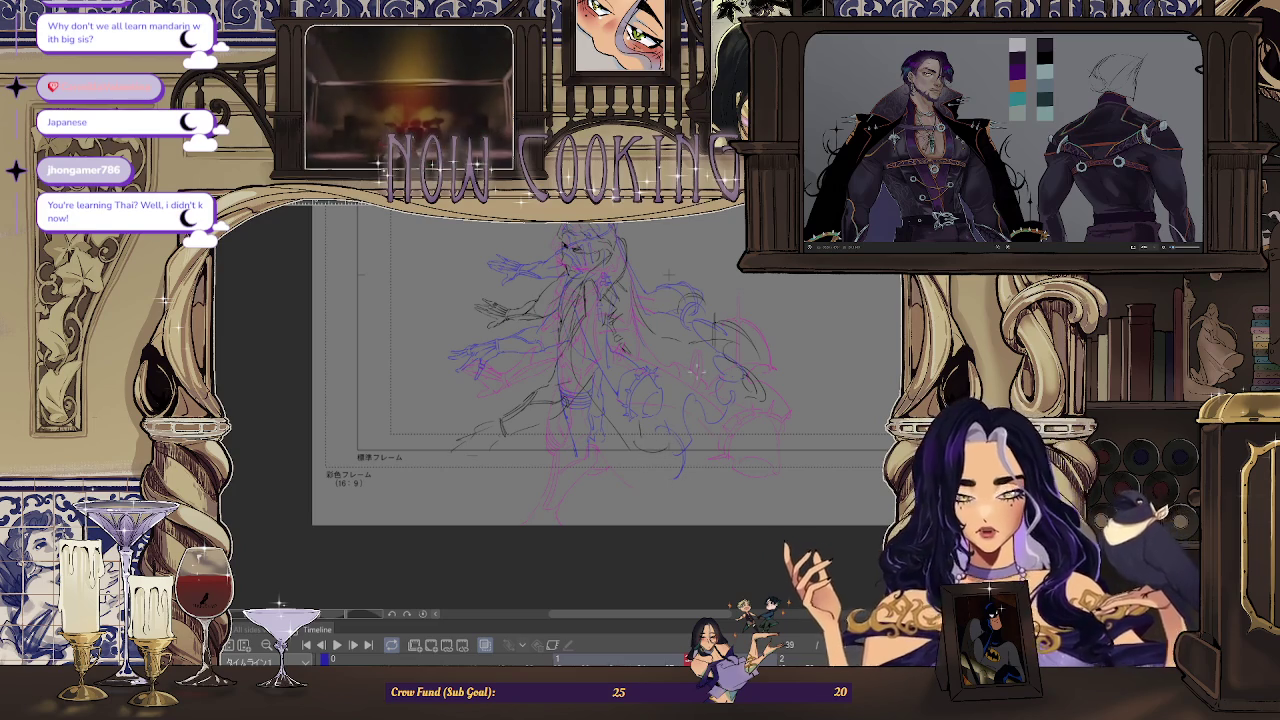
{"action": "key", "text": "space"}
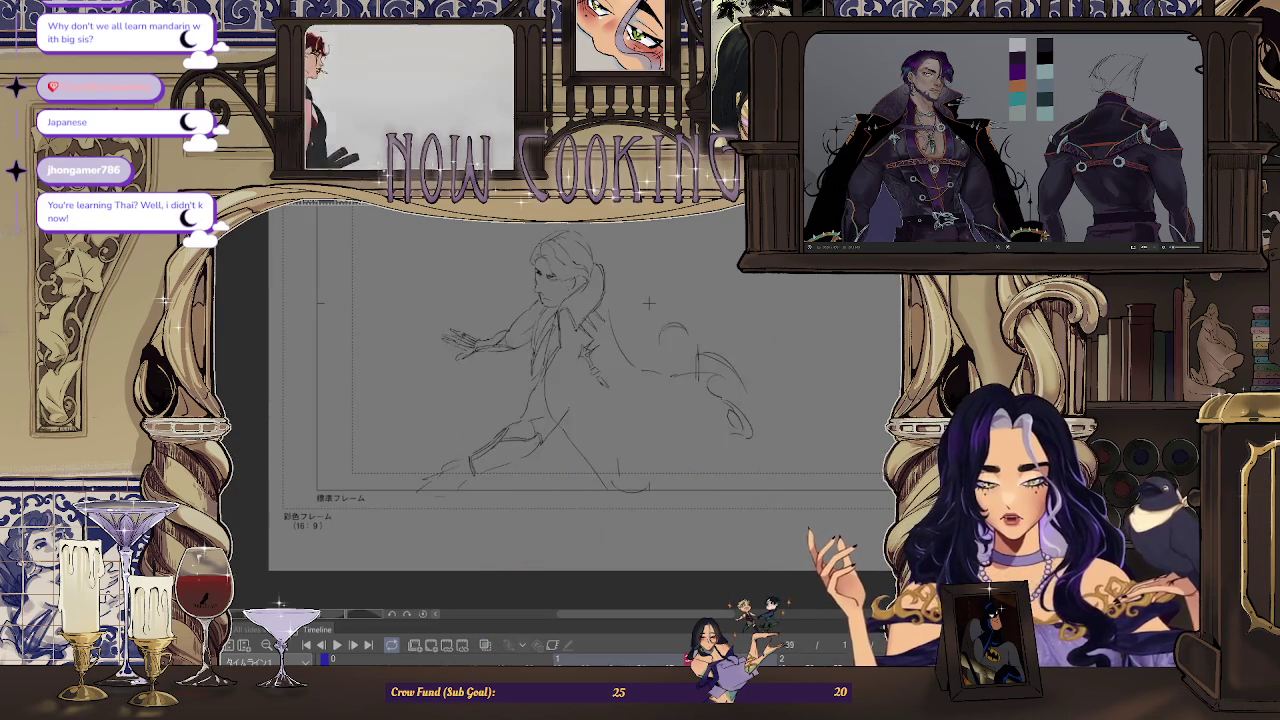
Turn off onion skin and stop on frame 37, showing the caped figure's outstretched hand alone.
{"action": "key", "text": "space"}
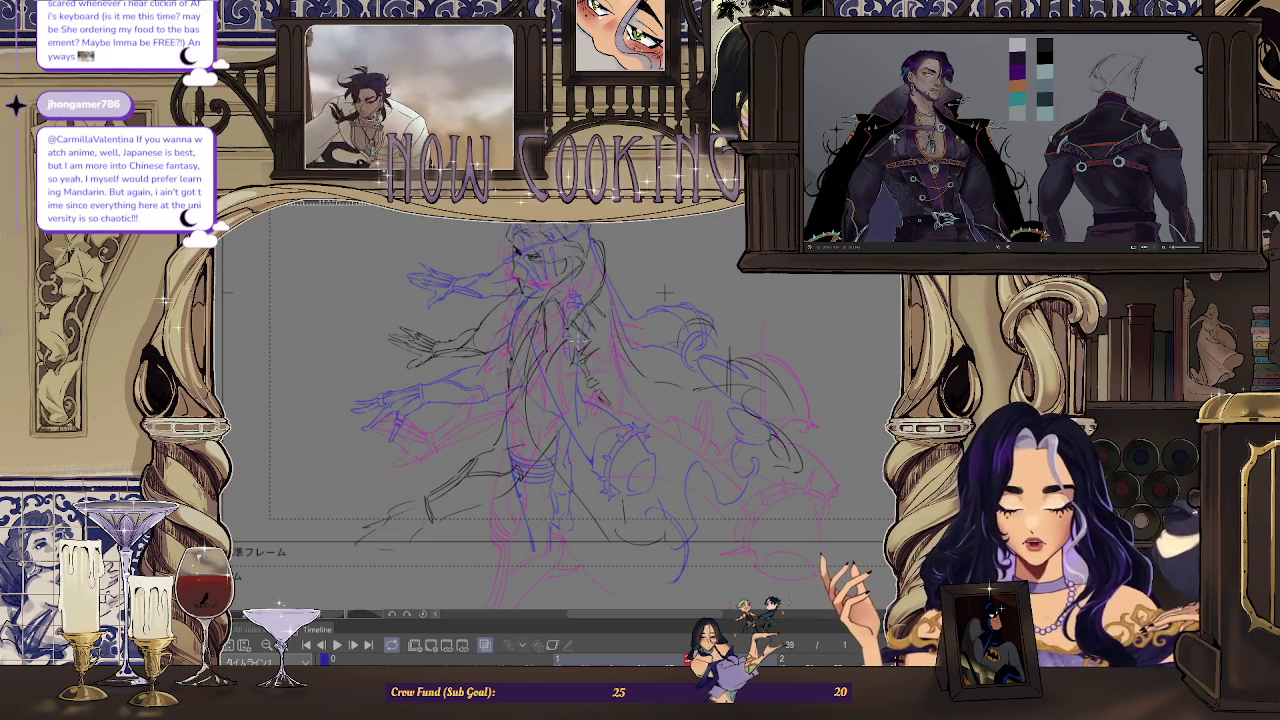
{"action": "left_click", "coordinate": [483, 646]}
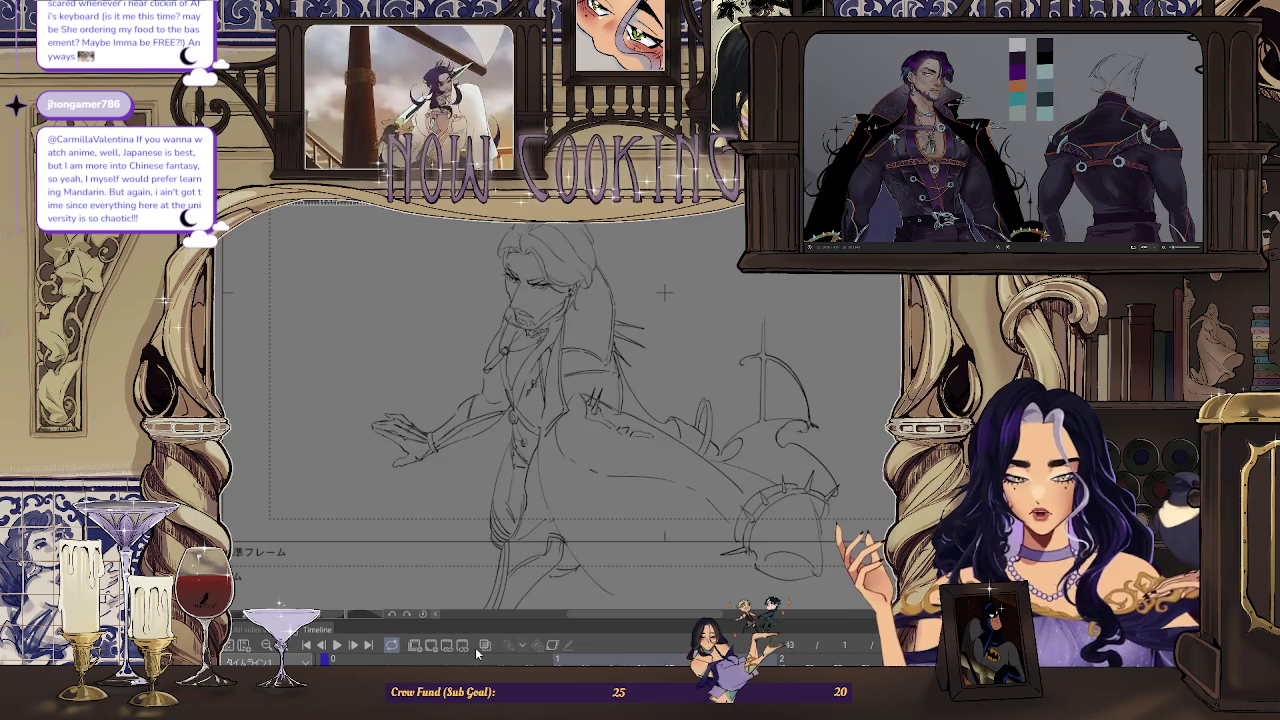
{"action": "key", "text": "space"}
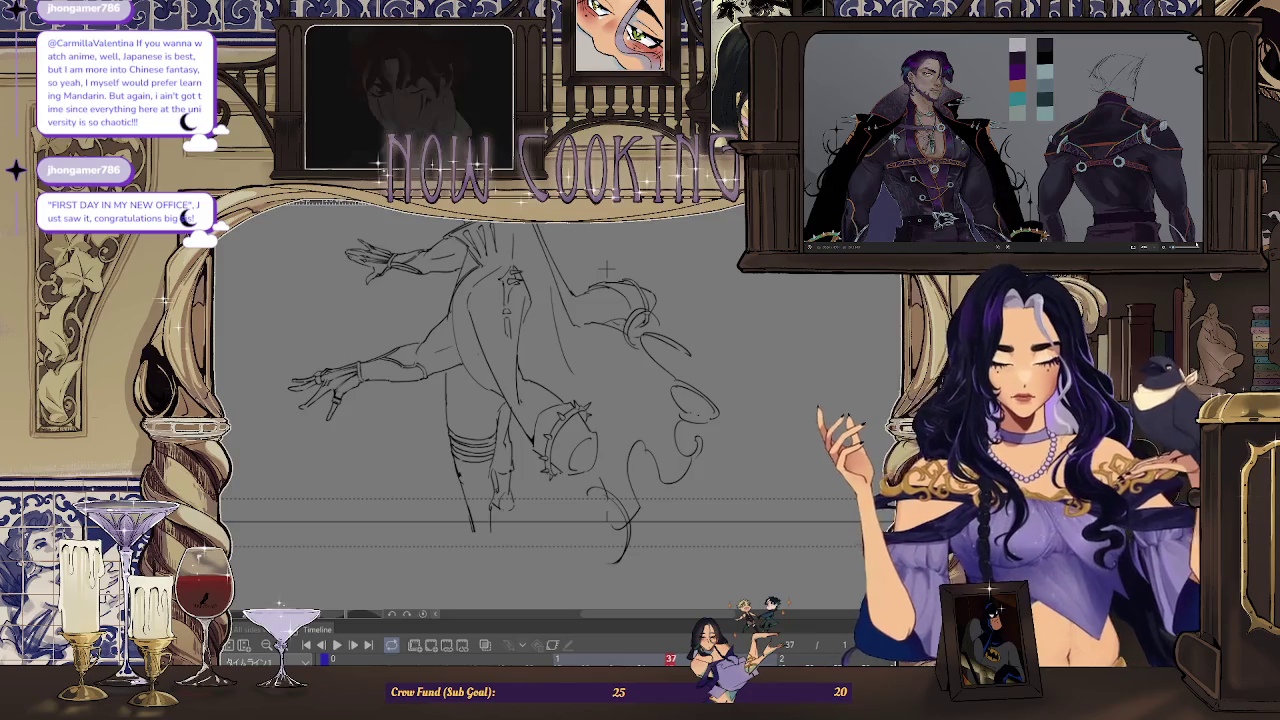
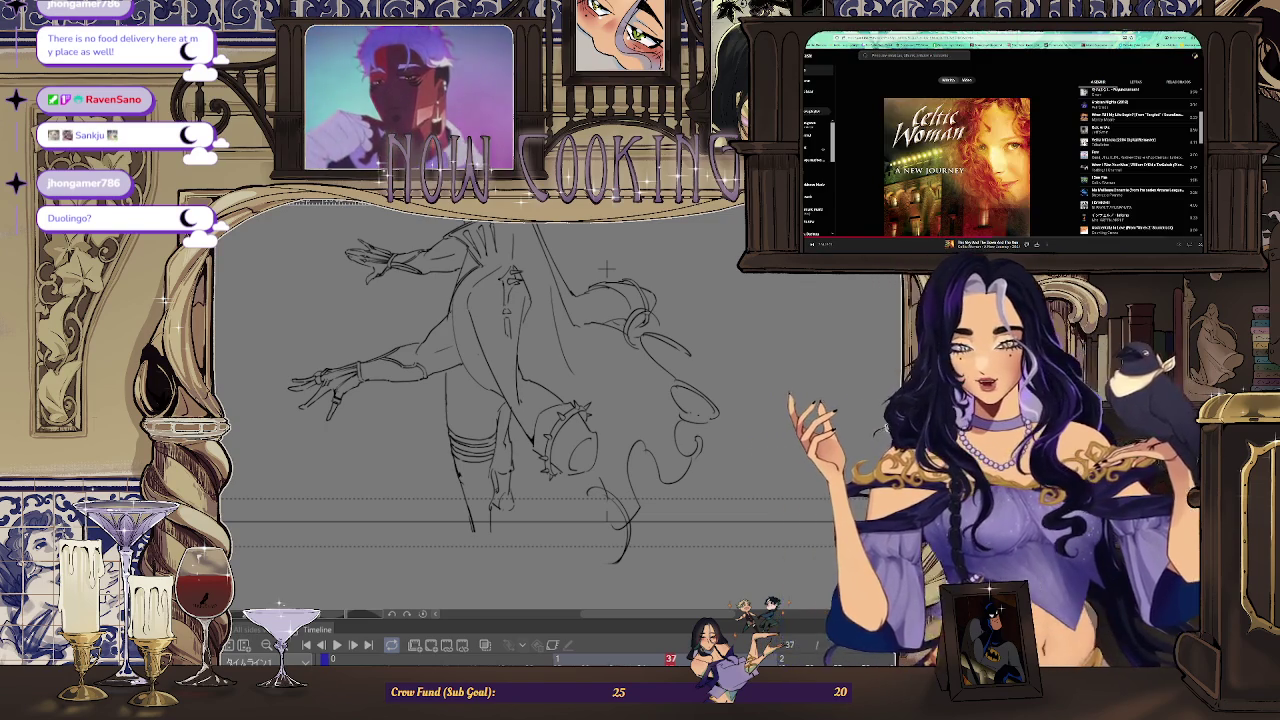
Load the ThaiPod101 website in a new Firefox tab, bringing up its Sign In dialog.
{"action": "key", "text": "ctrl+t"}
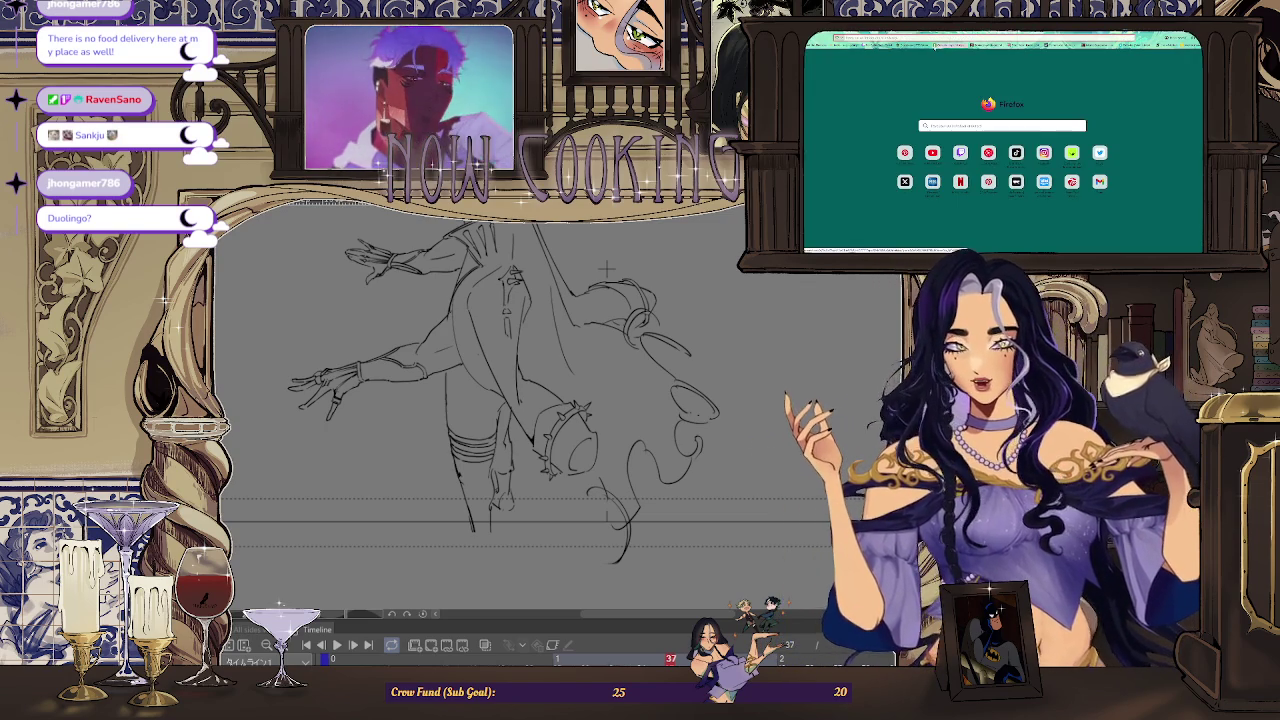
{"action": "type", "text": "y"}
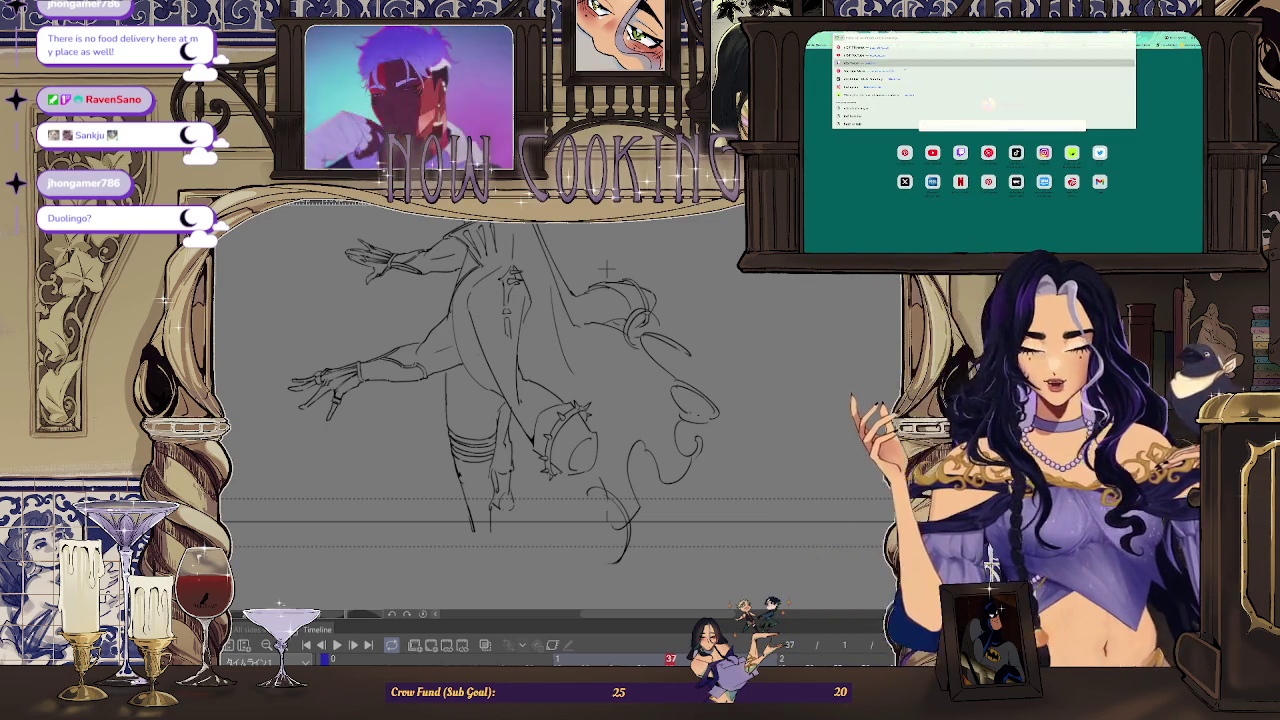
{"action": "type", "text": "o"}
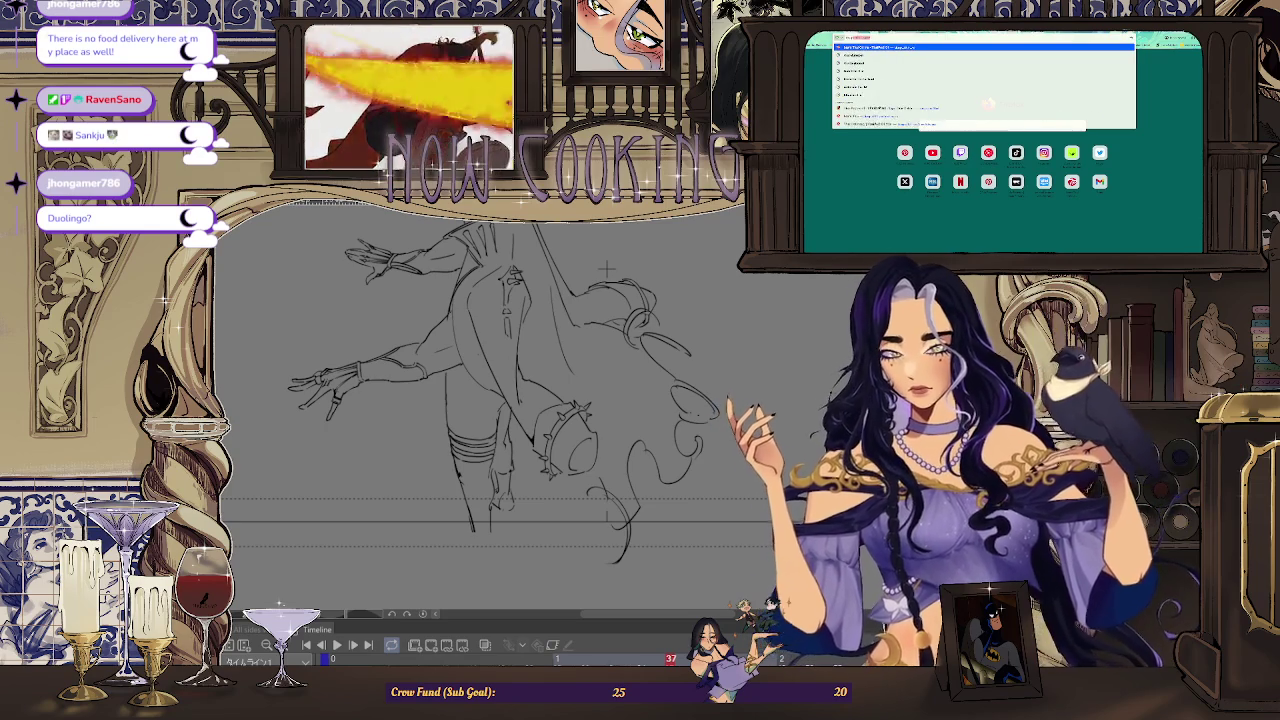
{"action": "key", "text": "Return"}
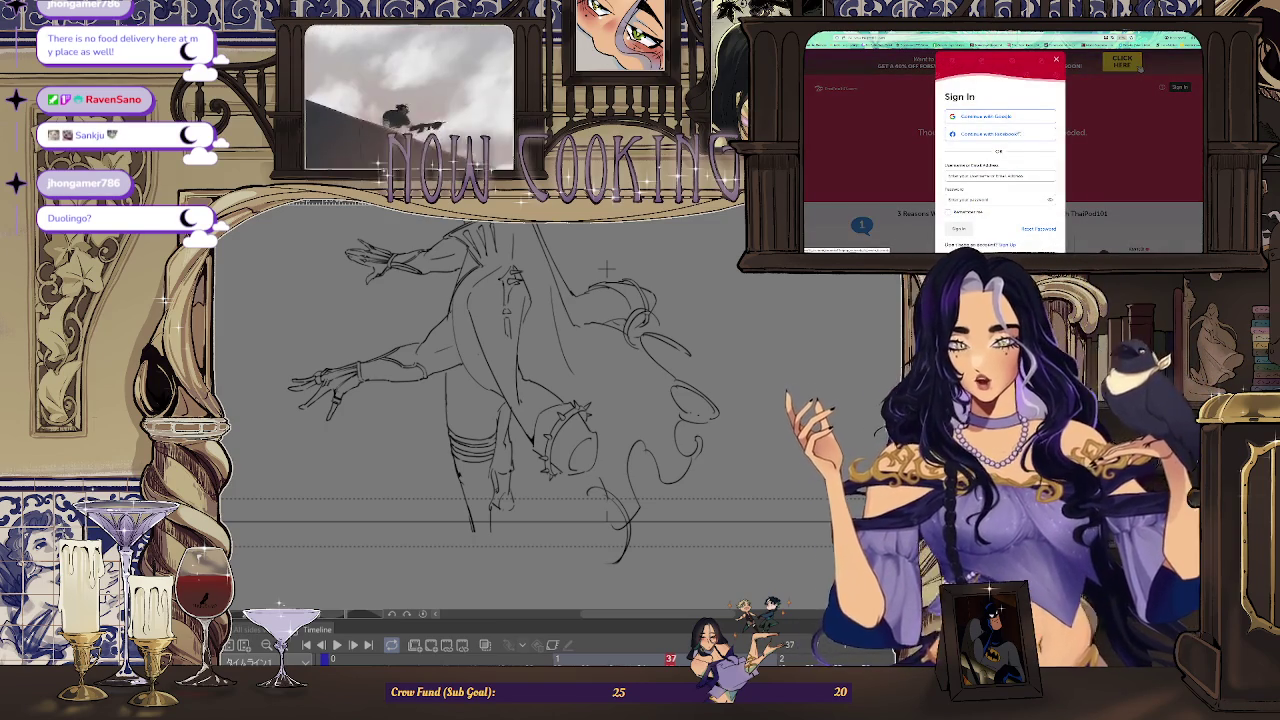
Sign in to ThaiPod101 via Continue with Google using the learner's Google account.
{"action": "left_click", "coordinate": [1047, 156]}
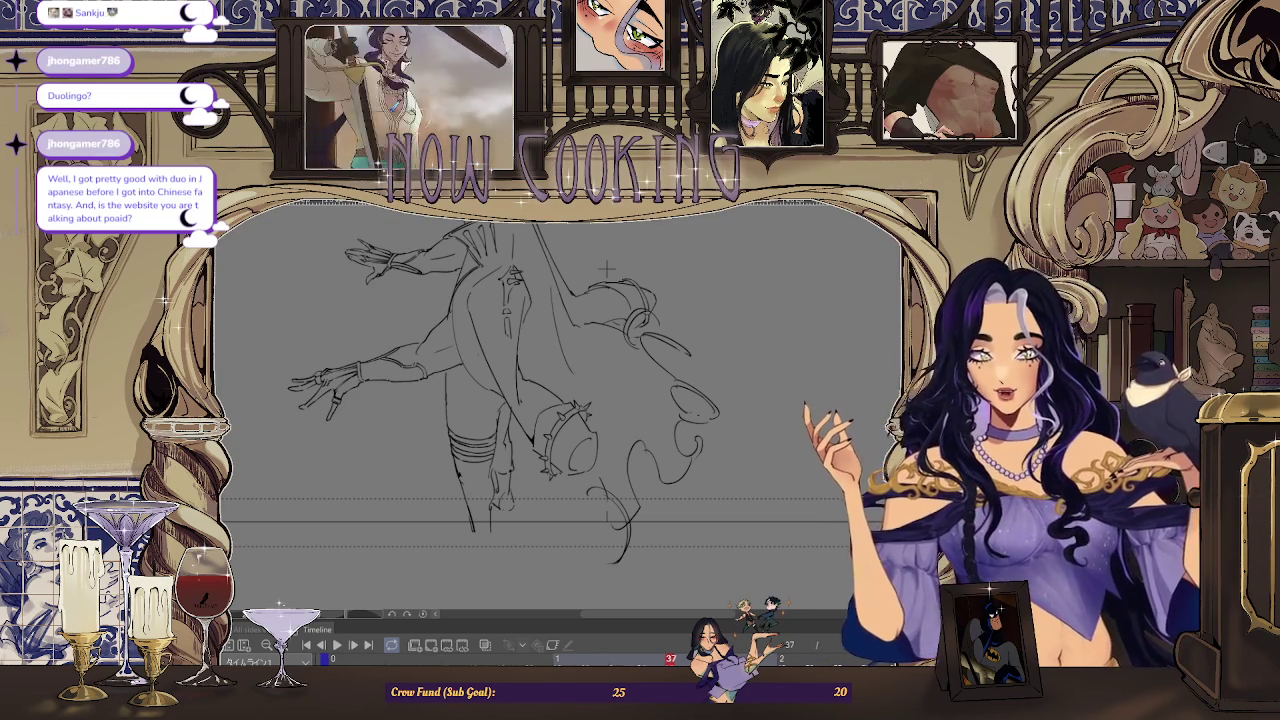
Bring the ThaiPod101 dashboard forward and go to its Lesson Library page.
{"action": "key", "text": "alt+Tab"}
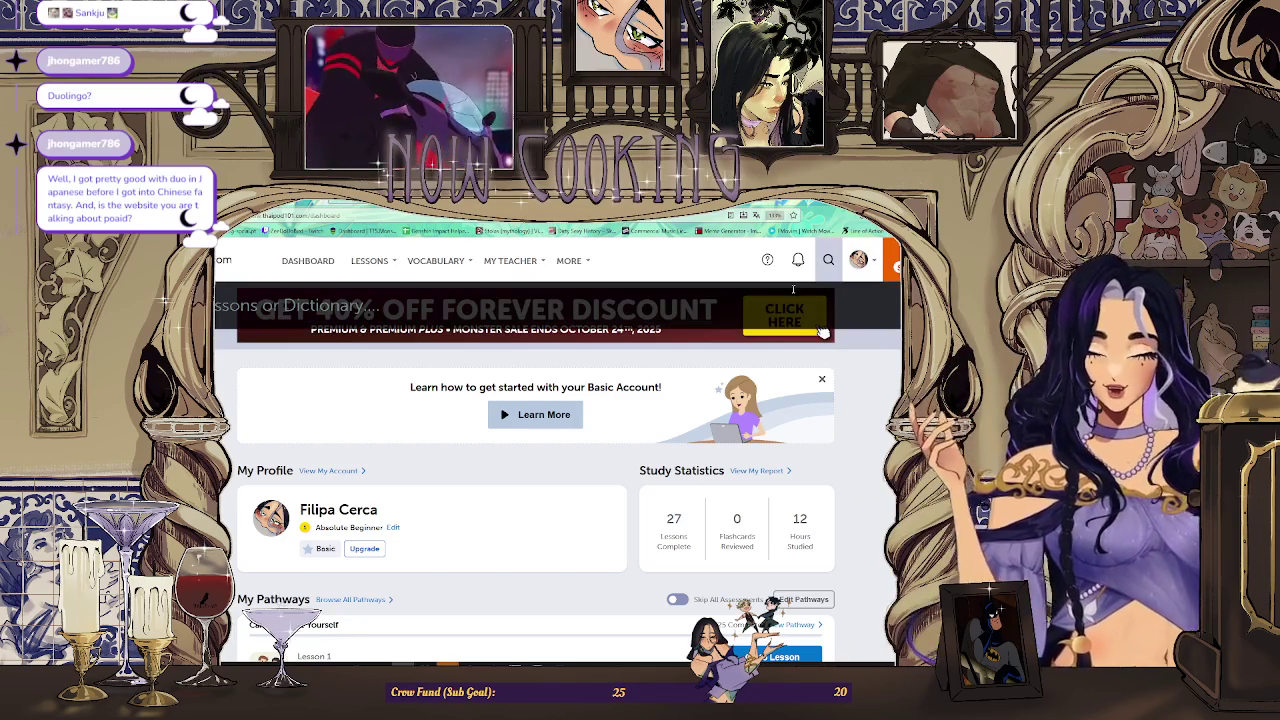
{"action": "scroll", "coordinate": [579, 360], "scroll_direction": "down", "scroll_amount": 2}
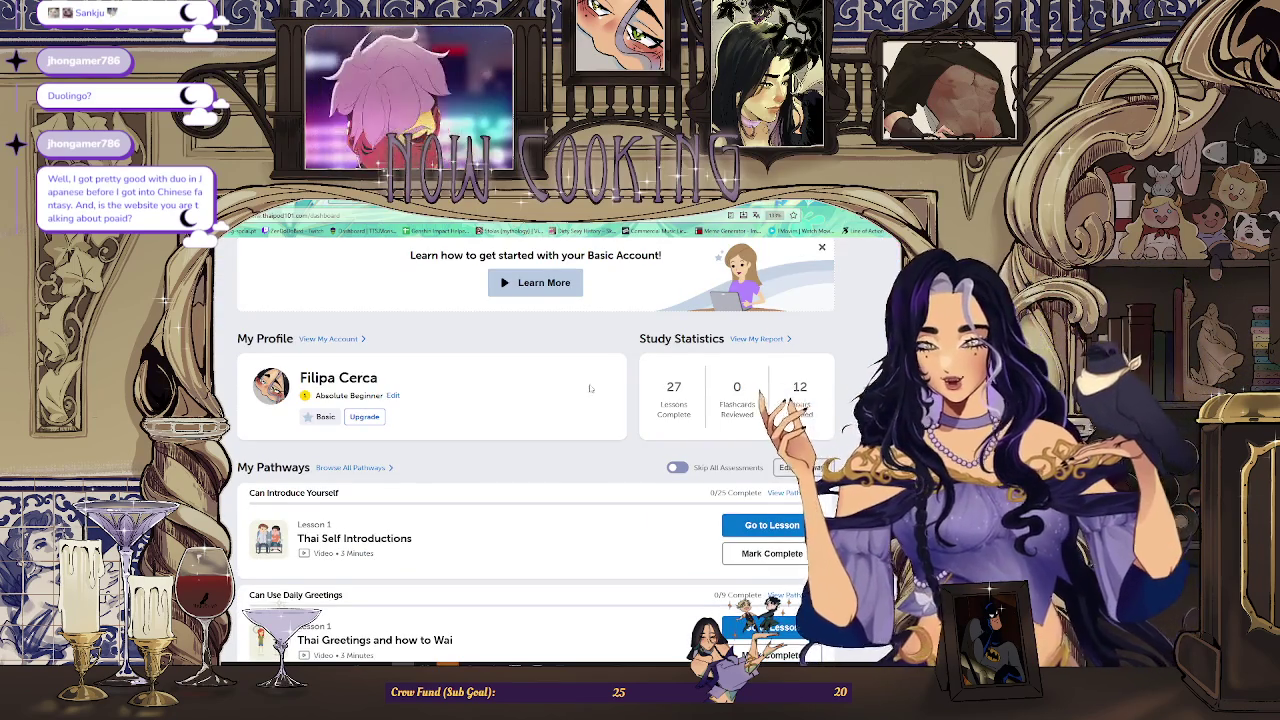
{"action": "scroll", "coordinate": [586, 389], "scroll_direction": "down", "scroll_amount": 2}
{"action": "scroll", "coordinate": [500, 385], "scroll_direction": "up", "scroll_amount": 2}
{"action": "scroll", "coordinate": [398, 381], "scroll_direction": "up", "scroll_amount": 2}
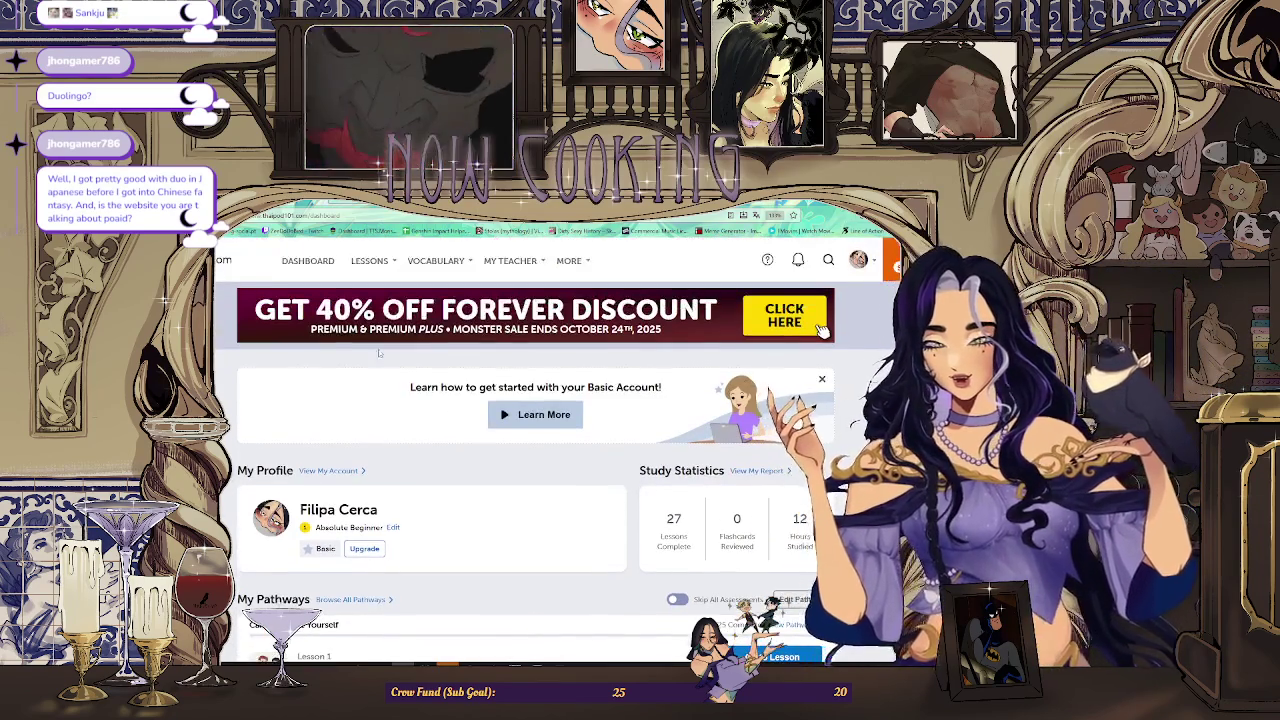
{"action": "left_click", "coordinate": [397, 308]}
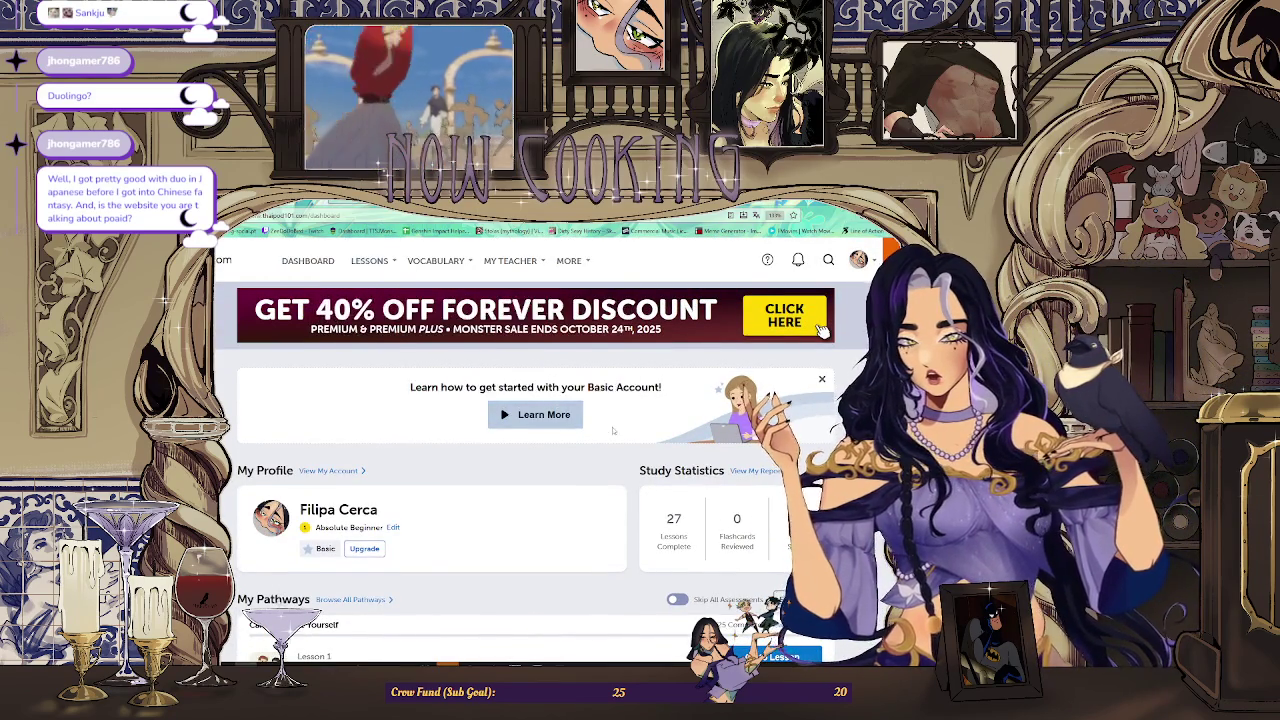
{"action": "scroll", "coordinate": [596, 441], "scroll_direction": "down", "scroll_amount": 4}
{"action": "scroll", "coordinate": [596, 441], "scroll_direction": "up", "scroll_amount": 4}
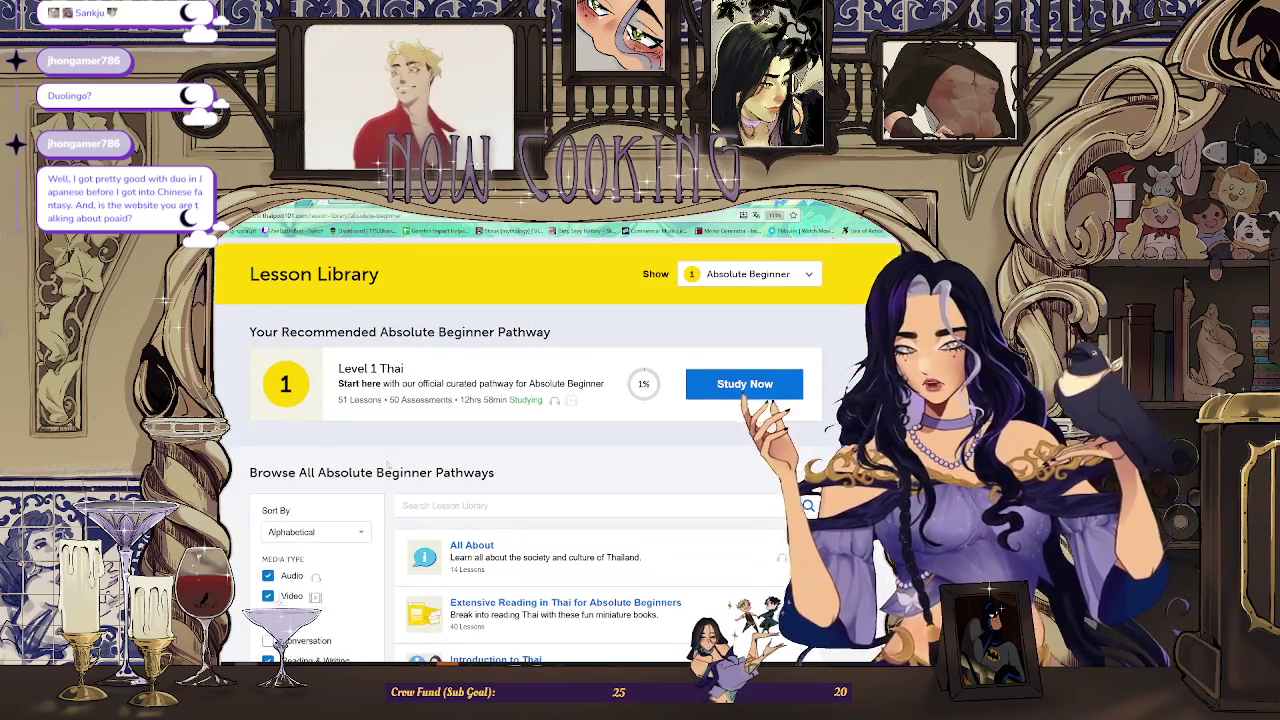
{"action": "scroll", "coordinate": [780, 310], "scroll_direction": "up", "scroll_amount": 2}
{"action": "left_click", "coordinate": [830, 262]}
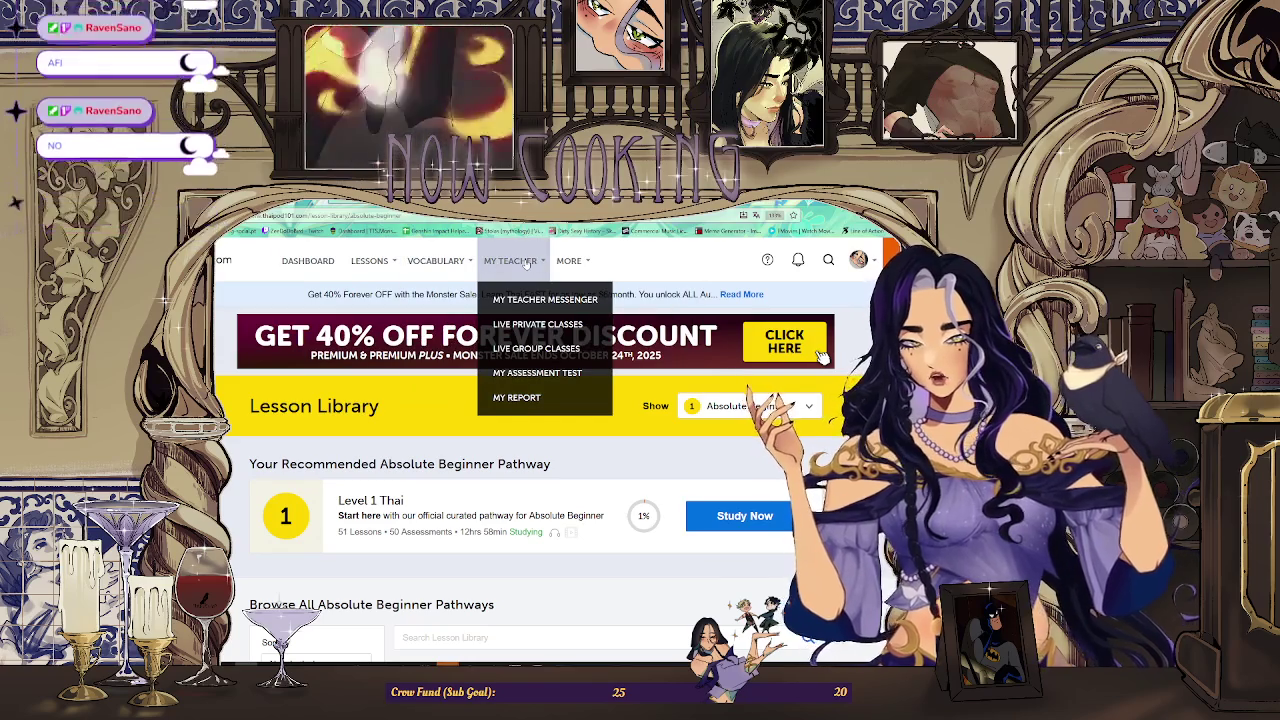
{"action": "mouse_move", "coordinate": [371, 261]}
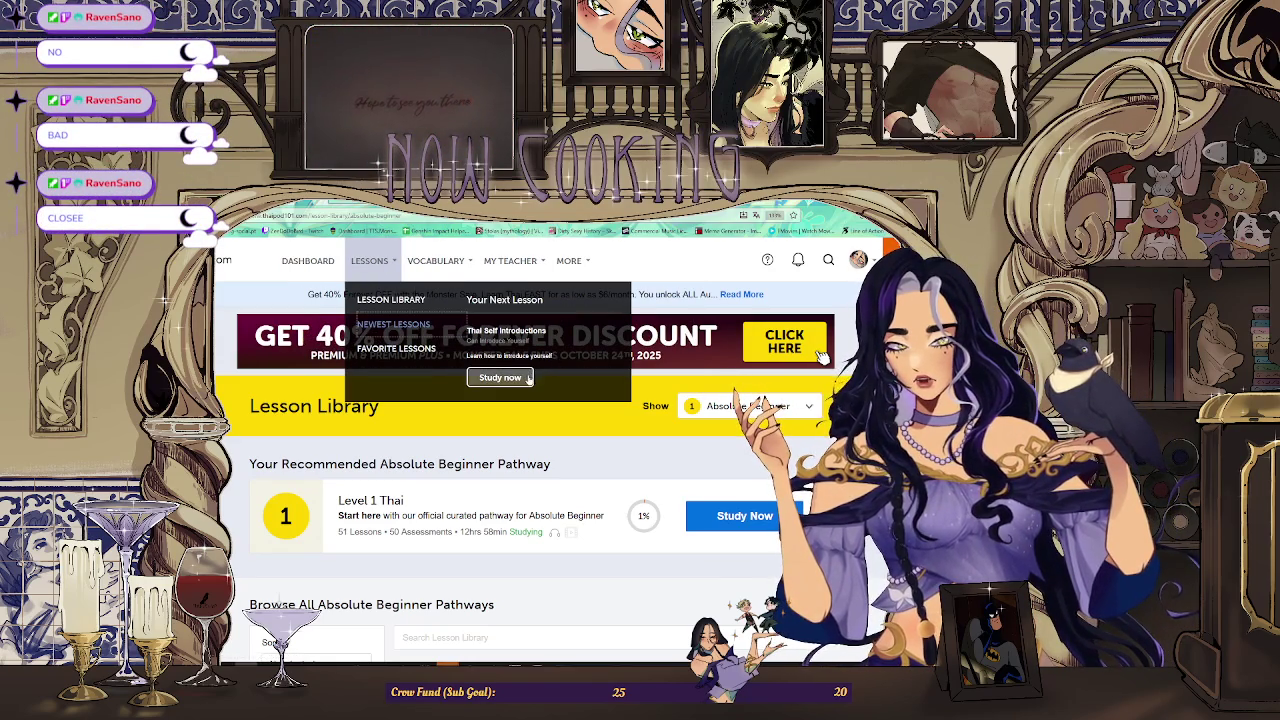
Reopen the Lesson Library, browse the Absolute Beginner pathways, then return to the sketch canvas.
{"action": "left_click", "coordinate": [417, 307]}
{"action": "scroll", "coordinate": [820, 356], "scroll_direction": "down", "scroll_amount": 2}
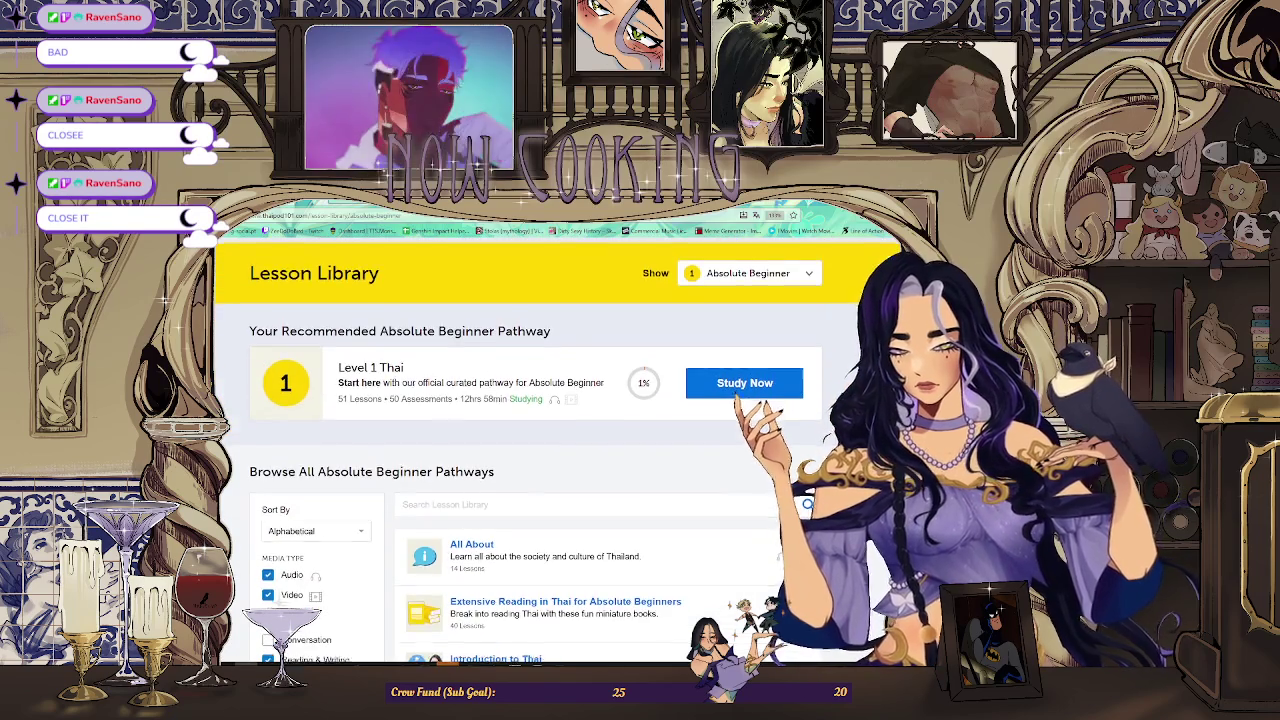
{"action": "scroll", "coordinate": [820, 356], "scroll_direction": "down", "scroll_amount": 4}
{"action": "scroll", "coordinate": [820, 356], "scroll_direction": "up", "scroll_amount": 1}
{"action": "scroll", "coordinate": [371, 351], "scroll_direction": "down", "scroll_amount": 5}
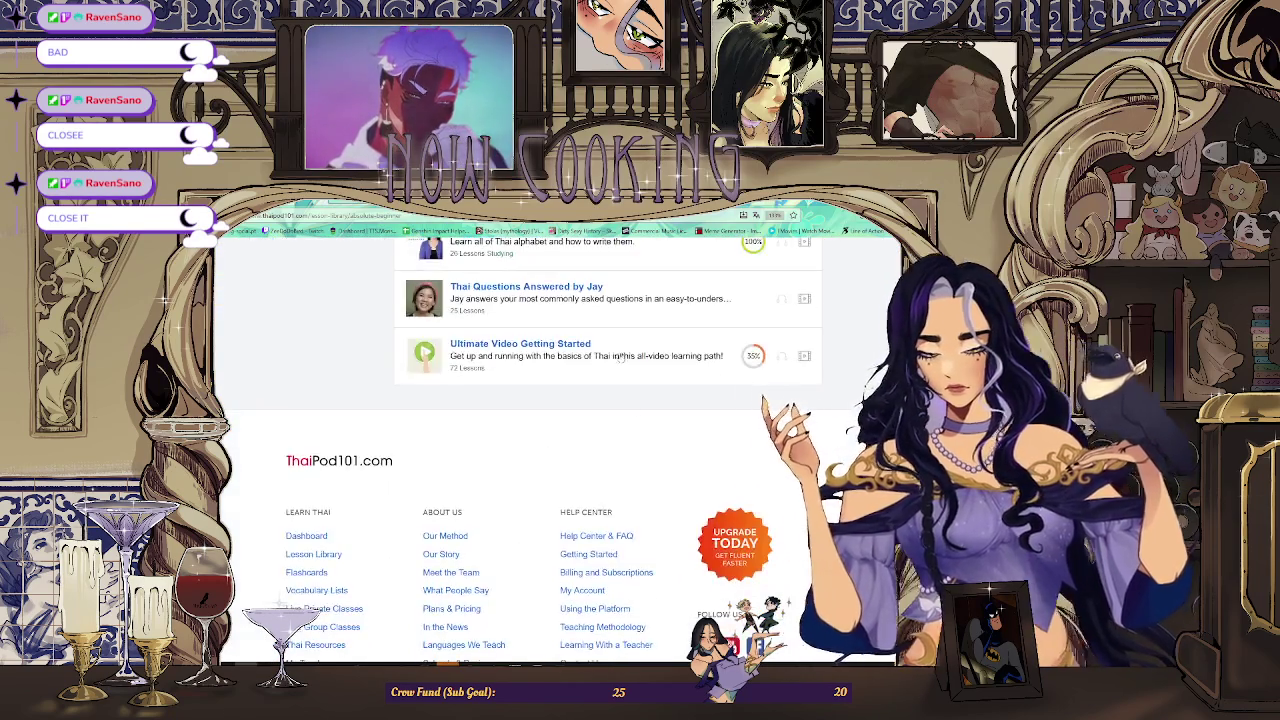
{"action": "scroll", "coordinate": [371, 351], "scroll_direction": "up", "scroll_amount": 4}
{"action": "scroll", "coordinate": [371, 351], "scroll_direction": "up", "scroll_amount": 1}
{"action": "scroll", "coordinate": [670, 450], "scroll_direction": "up", "scroll_amount": 2}
{"action": "scroll", "coordinate": [665, 440], "scroll_direction": "up", "scroll_amount": 1}
{"action": "scroll", "coordinate": [640, 420], "scroll_direction": "up", "scroll_amount": 2}
{"action": "scroll", "coordinate": [561, 377], "scroll_direction": "down", "scroll_amount": 4}
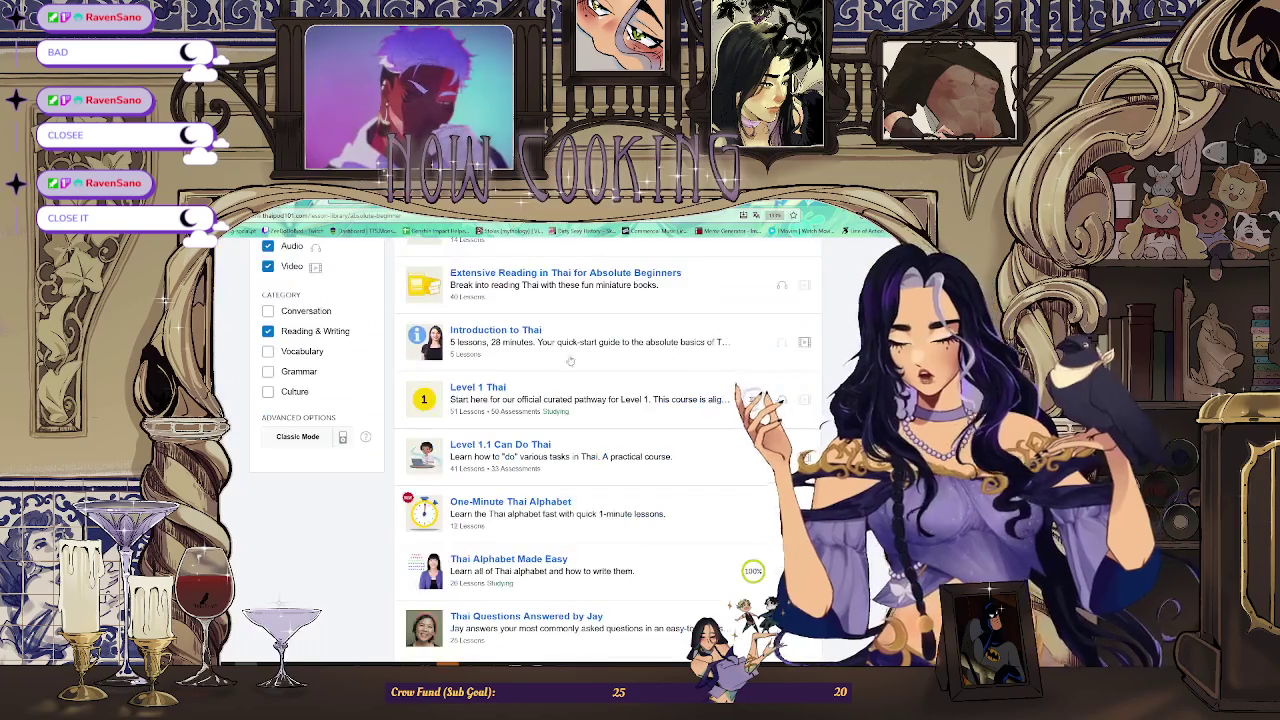
{"action": "scroll", "coordinate": [580, 375], "scroll_direction": "down", "scroll_amount": 1}
{"action": "scroll", "coordinate": [610, 372], "scroll_direction": "up", "scroll_amount": 2}
{"action": "scroll", "coordinate": [632, 368], "scroll_direction": "up", "scroll_amount": 2}
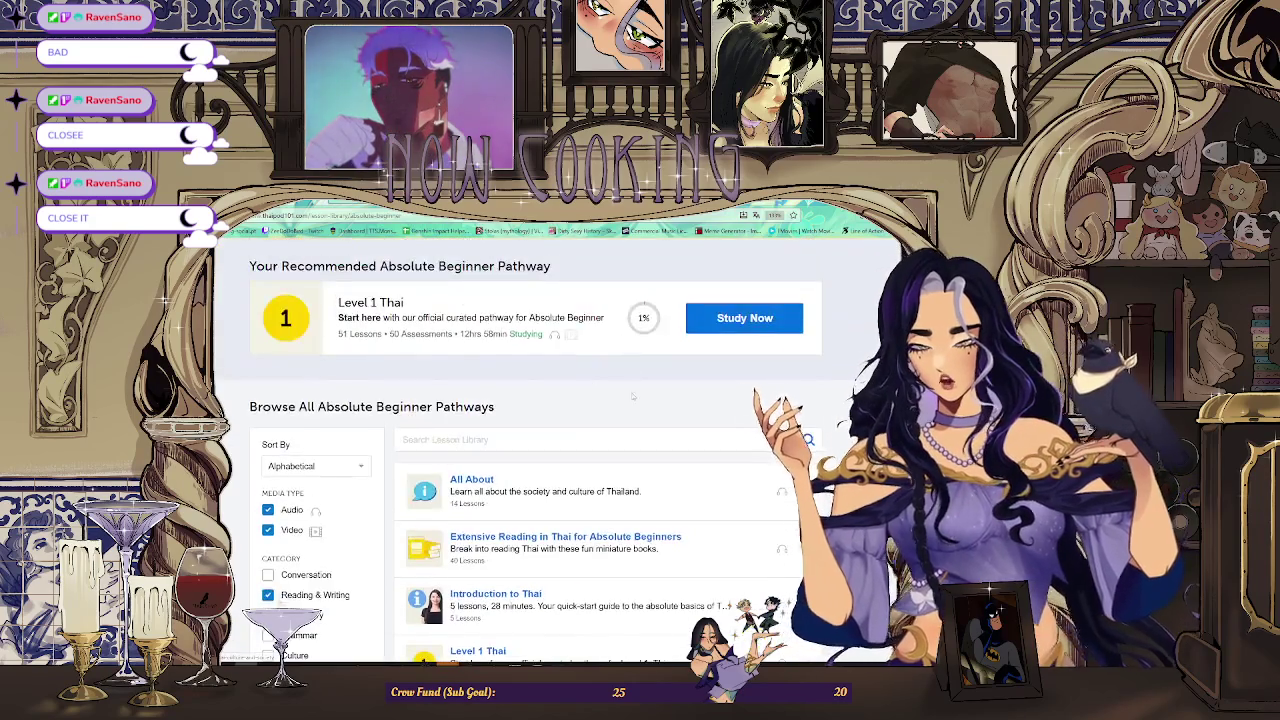
{"action": "scroll", "coordinate": [632, 368], "scroll_direction": "down", "scroll_amount": 2}
{"action": "scroll", "coordinate": [510, 381], "scroll_direction": "up", "scroll_amount": 3}
{"action": "scroll", "coordinate": [510, 381], "scroll_direction": "up", "scroll_amount": 1}
{"action": "scroll", "coordinate": [560, 430], "scroll_direction": "down", "scroll_amount": 1}
{"action": "scroll", "coordinate": [600, 480], "scroll_direction": "down", "scroll_amount": 3}
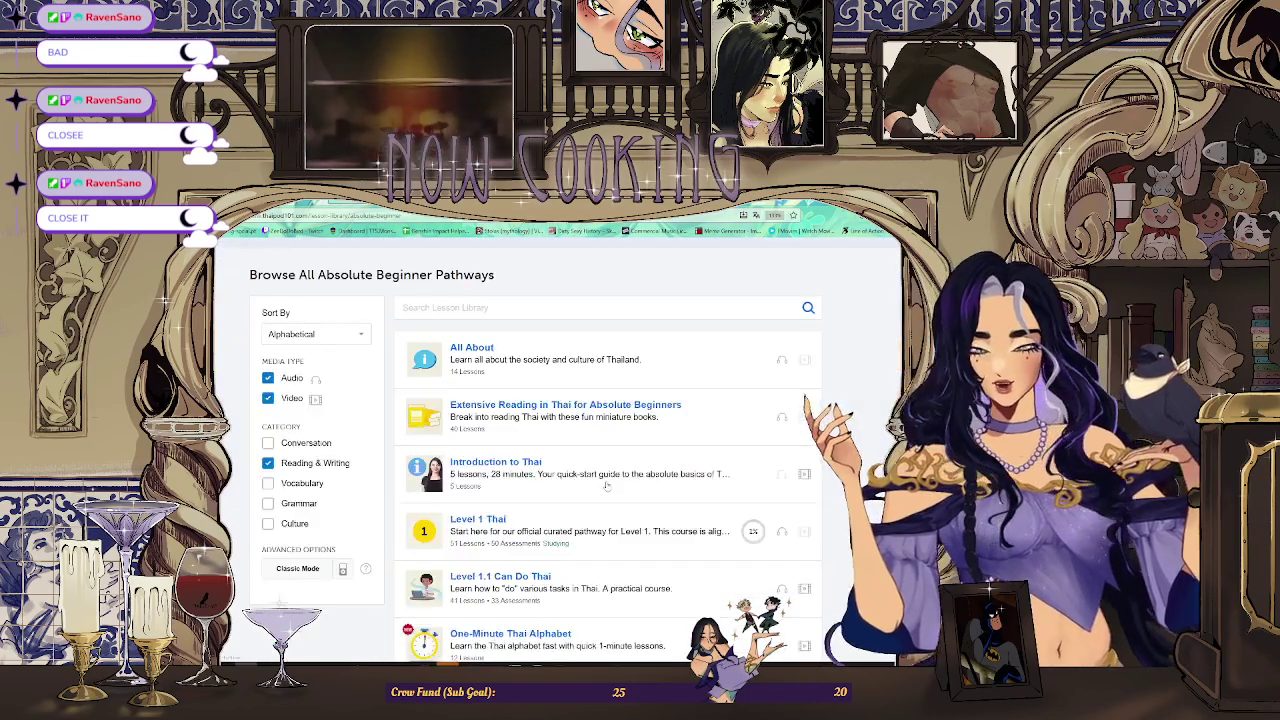
{"action": "scroll", "coordinate": [606, 486], "scroll_direction": "down", "scroll_amount": 1}
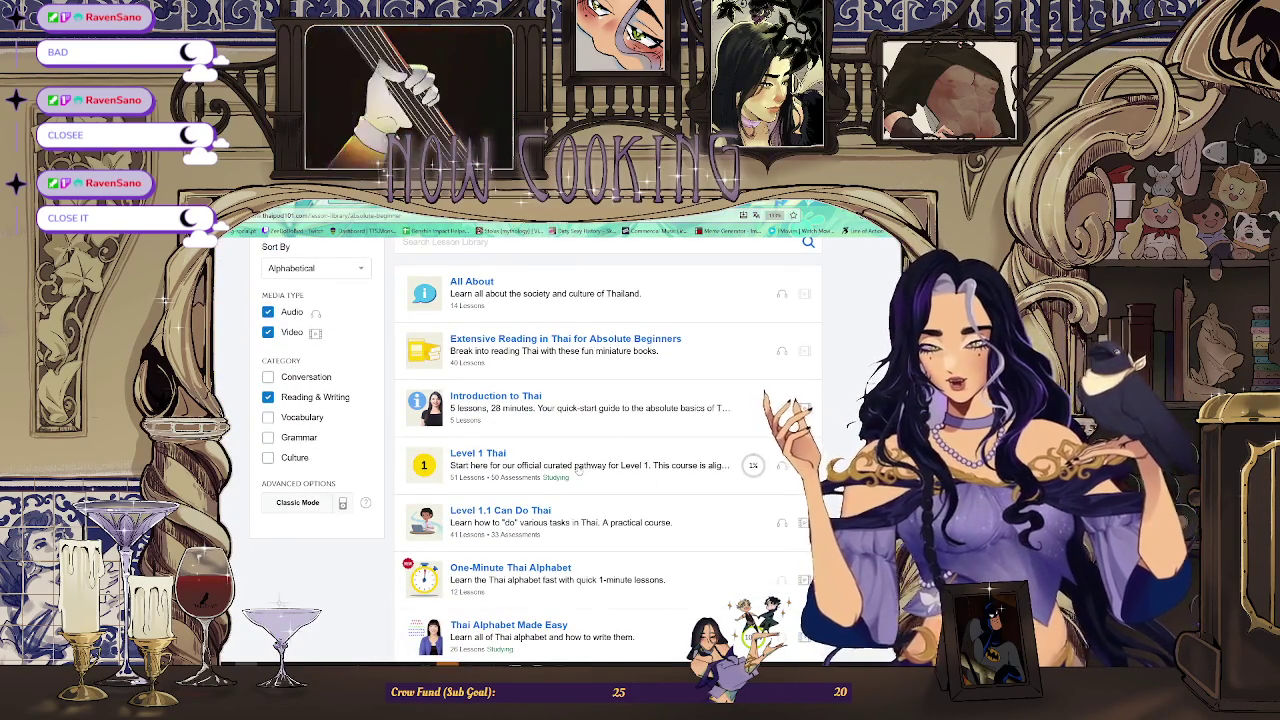
{"action": "scroll", "coordinate": [578, 415], "scroll_direction": "down", "scroll_amount": 1}
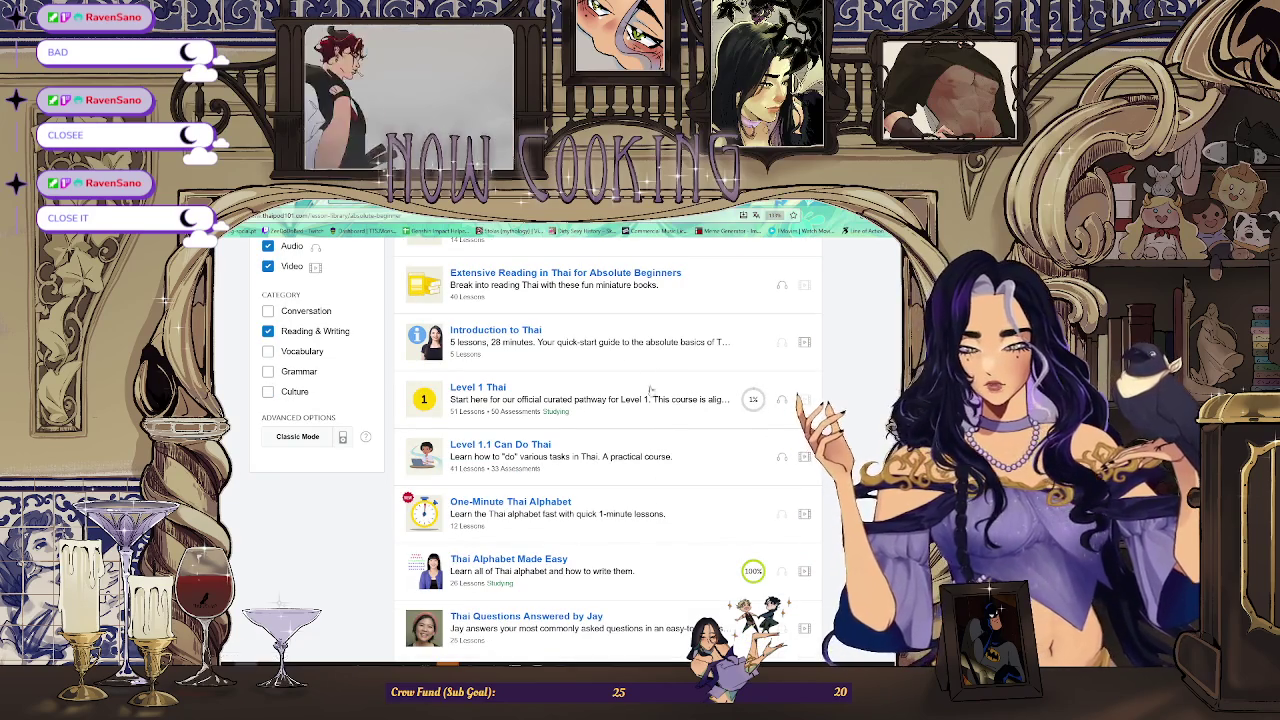
{"action": "scroll", "coordinate": [655, 440], "scroll_direction": "down", "scroll_amount": 1}
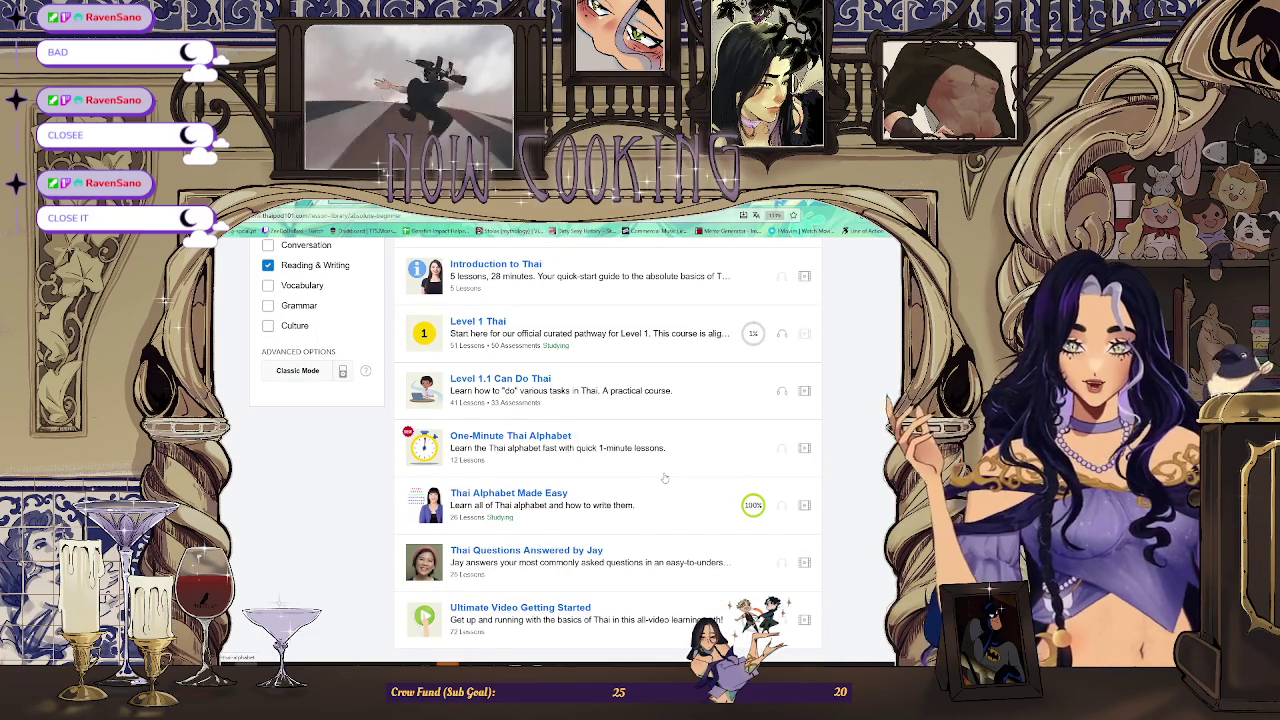
{"action": "scroll", "coordinate": [665, 478], "scroll_direction": "up", "scroll_amount": 5}
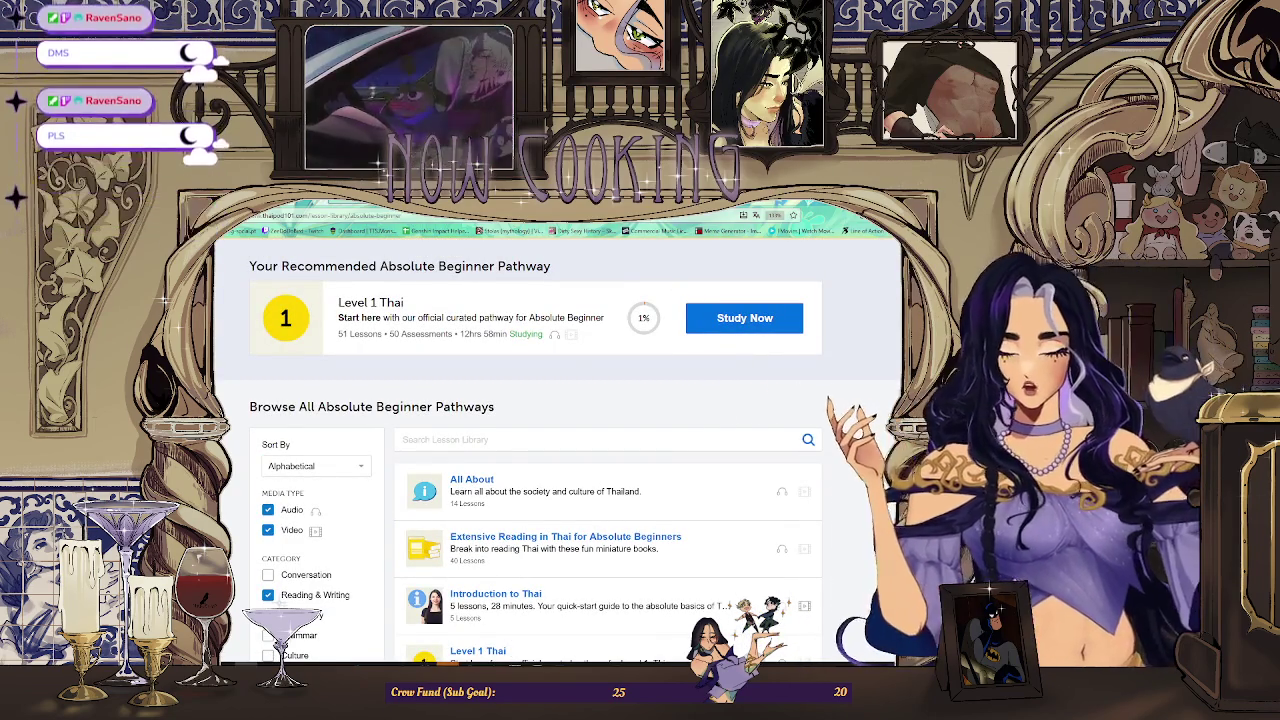
{"action": "key", "text": "alt+Tab"}
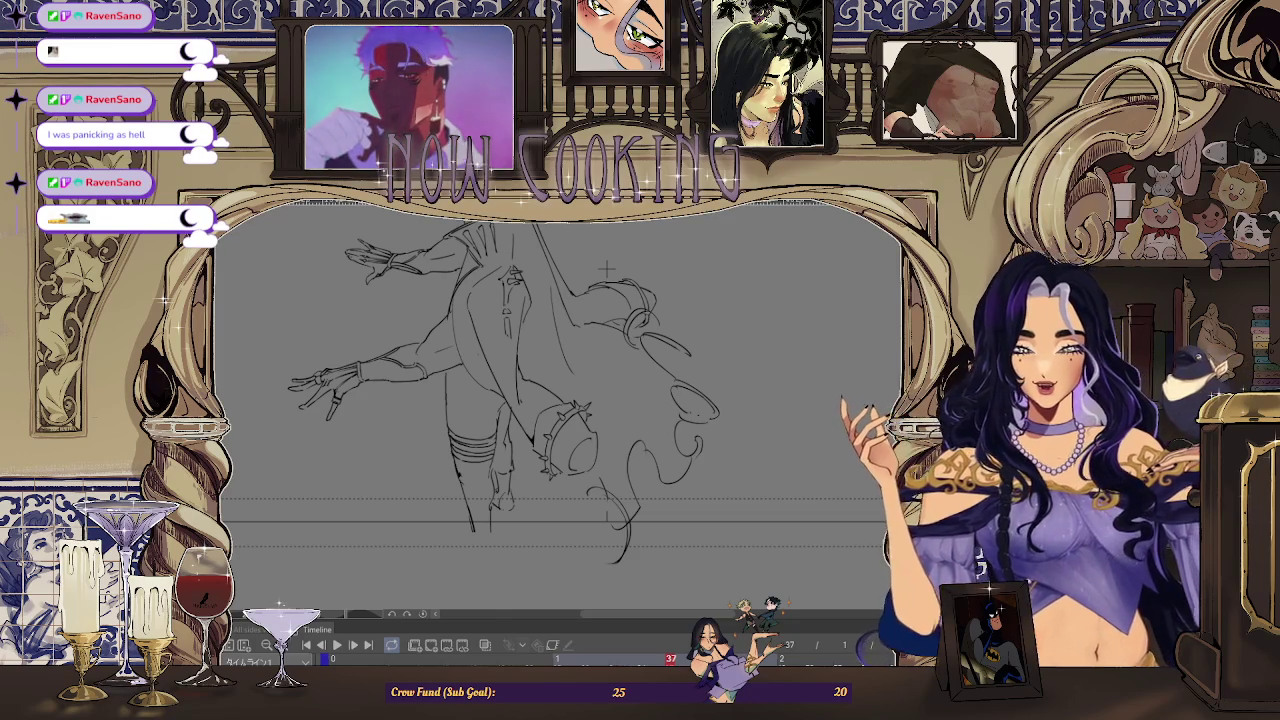
Switch from the Clip Studio Paint sketch to the Thai Lesson Library page in the browser.
{"action": "key", "text": "alt+Tab"}
Scroll down the ThaiPod101 Absolute Beginner Pathways list.
{"action": "scroll", "coordinate": [621, 447], "scroll_direction": "down", "scroll_amount": 3}
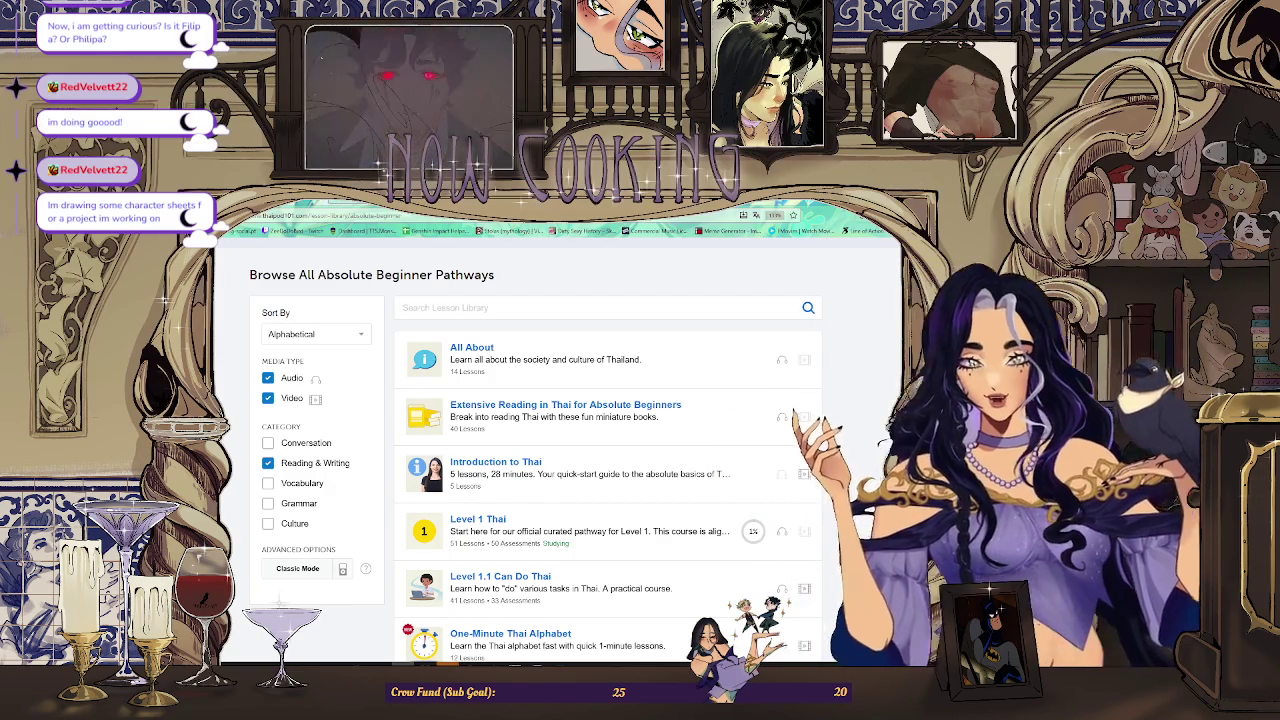
Switch from the pathways list back to the figure sketch at frame 37.
{"action": "key", "text": "alt+Tab"}
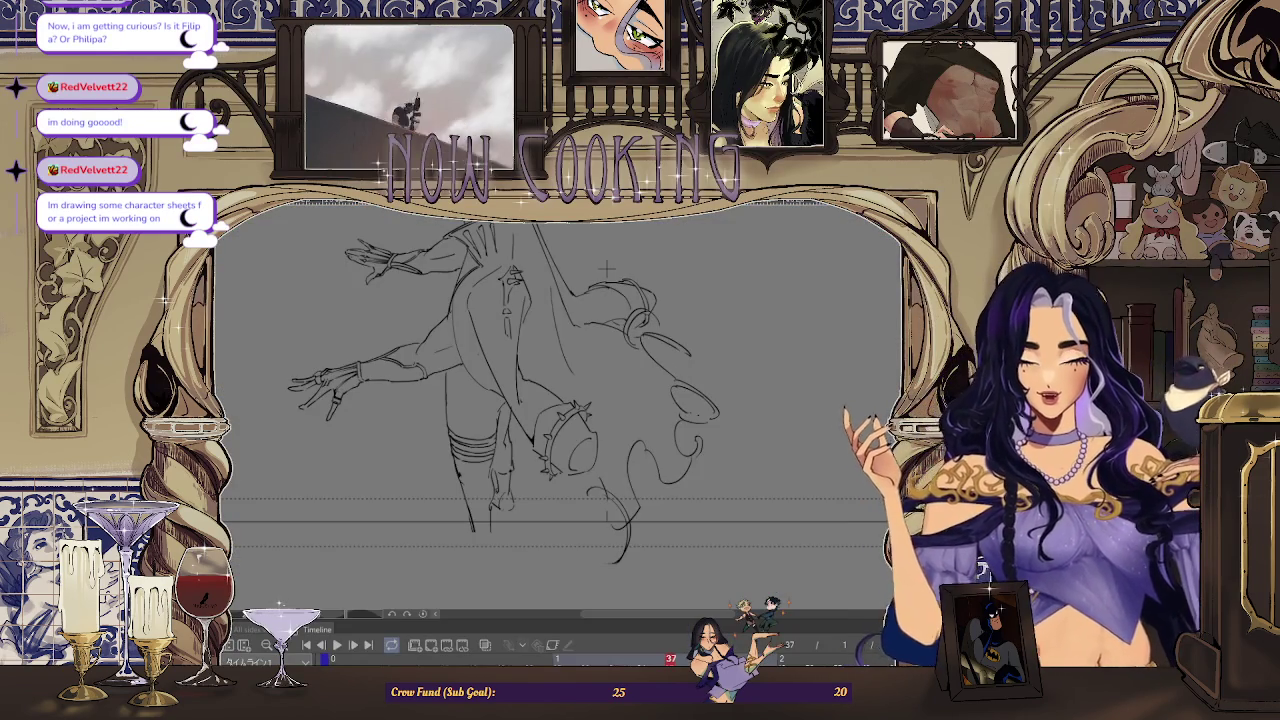
Fit the whole frame in view, step back one frame, then switch to the Thai lesson library.
{"action": "key", "text": "ctrl+0"}
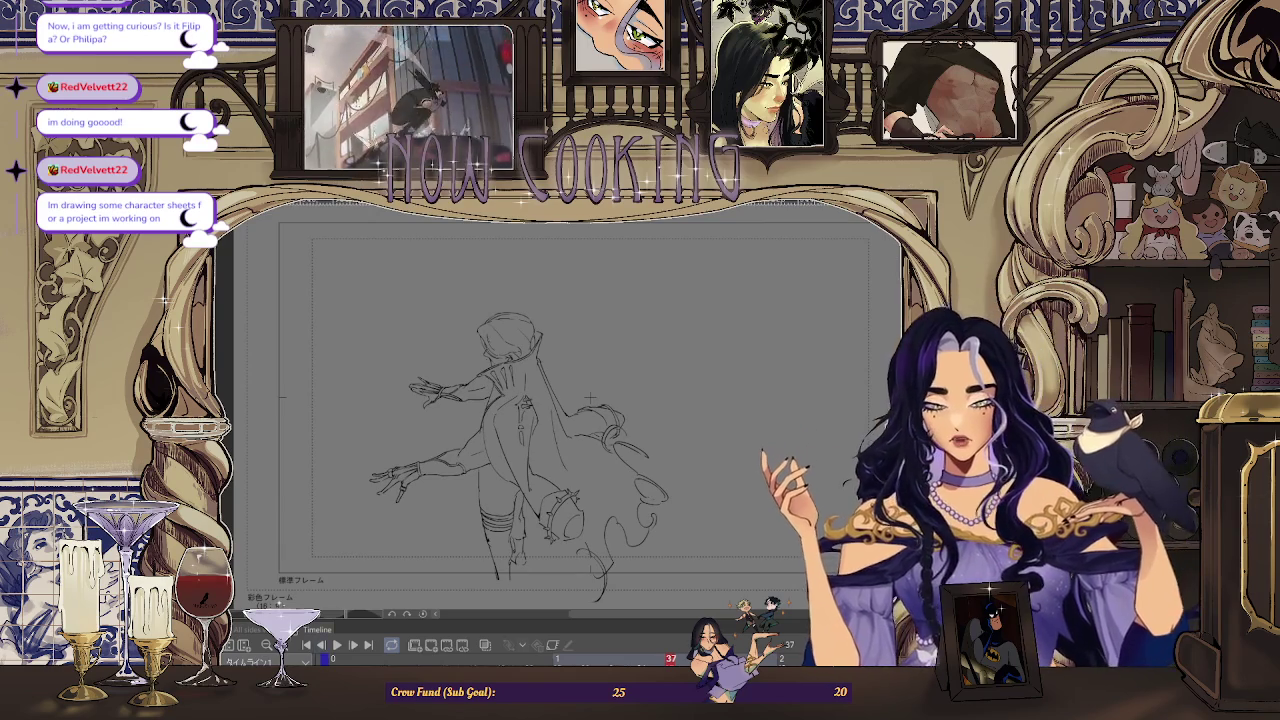
{"action": "left_click", "coordinate": [324, 646]}
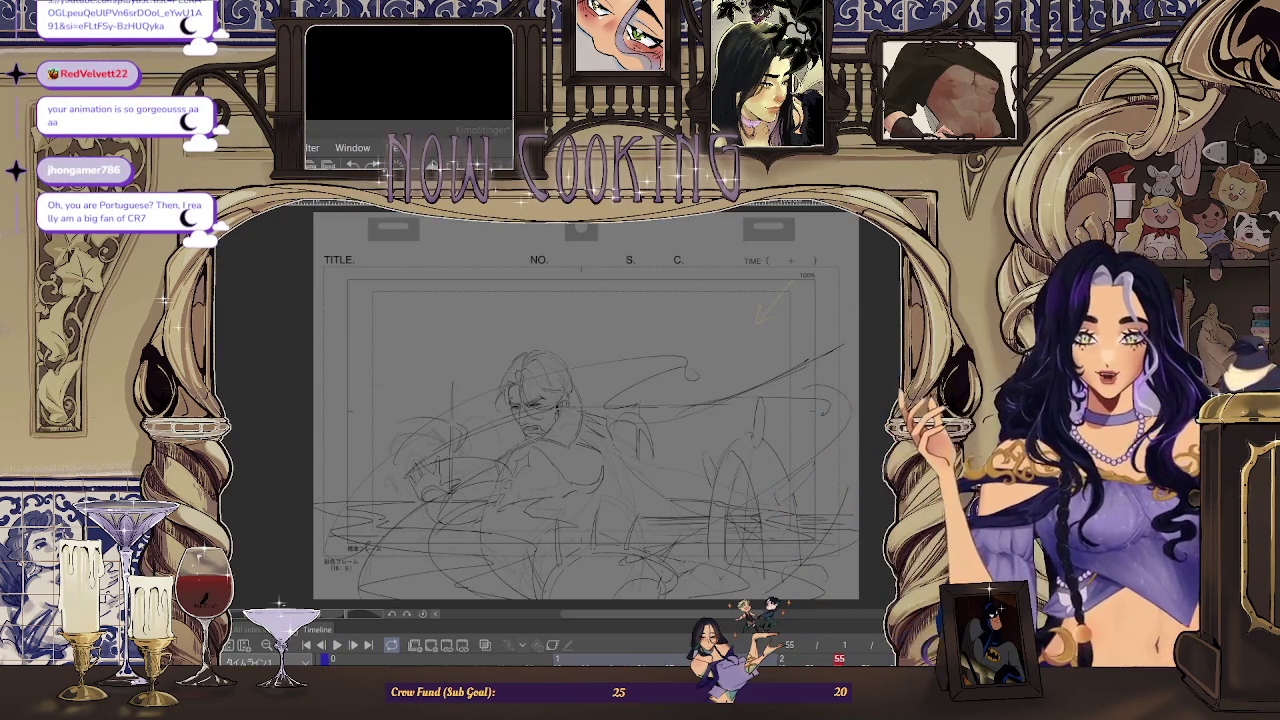
{"action": "key", "text": "alt+Tab"}
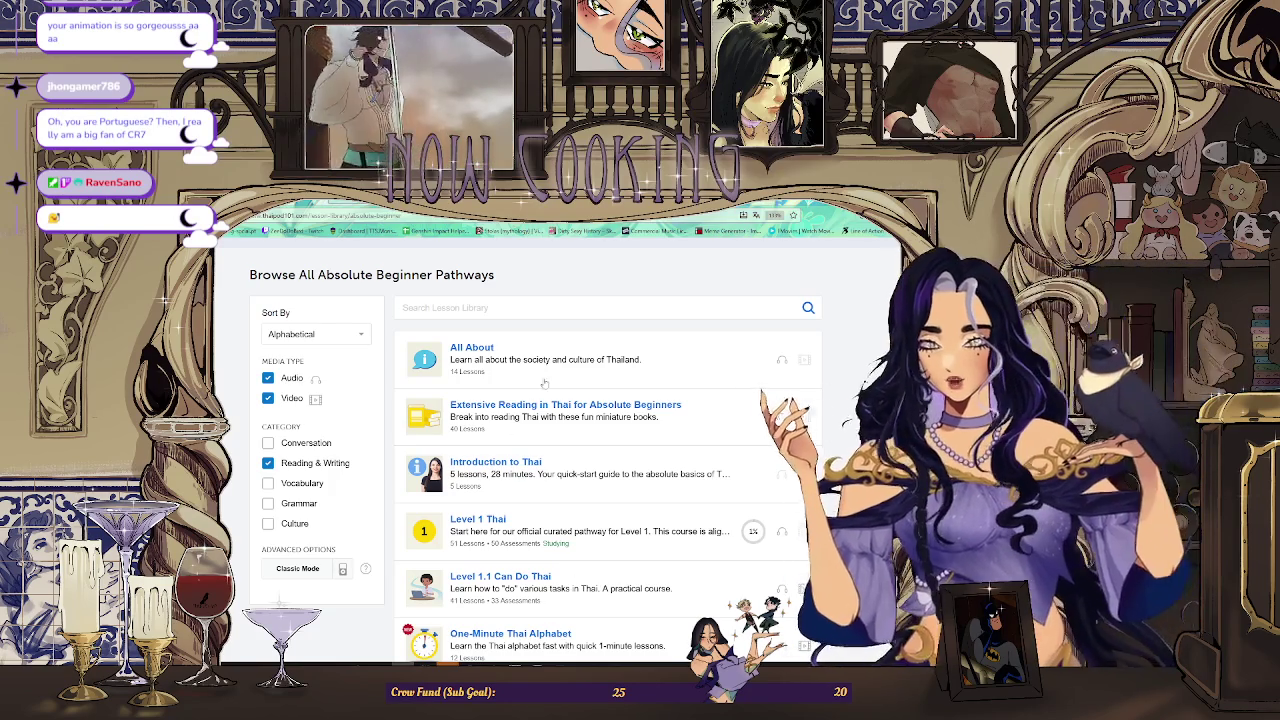
{"action": "scroll", "coordinate": [684, 381], "scroll_direction": "up", "scroll_amount": 2}
{"action": "scroll", "coordinate": [730, 400], "scroll_direction": "up", "scroll_amount": 3}
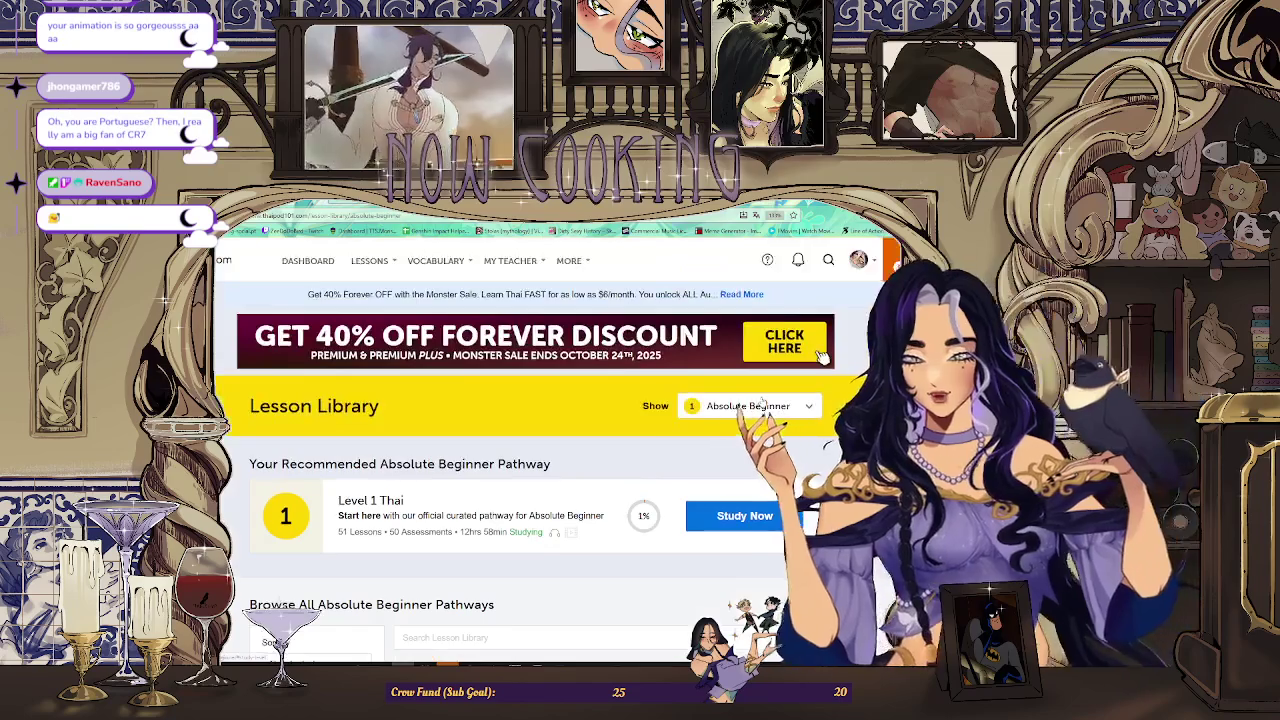
{"action": "scroll", "coordinate": [773, 413], "scroll_direction": "down", "scroll_amount": 5}
{"action": "scroll", "coordinate": [700, 430], "scroll_direction": "down", "scroll_amount": 3}
{"action": "scroll", "coordinate": [660, 443], "scroll_direction": "up", "scroll_amount": 2}
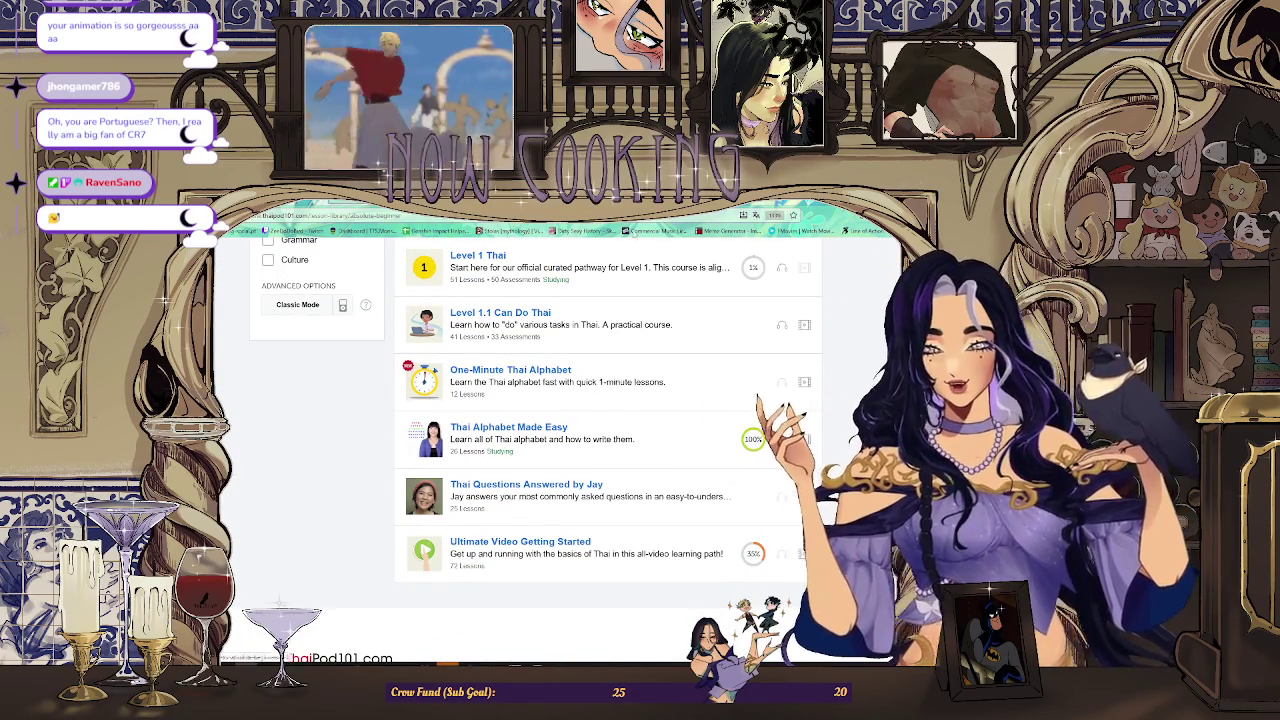
{"action": "left_click", "coordinate": [478, 438]}
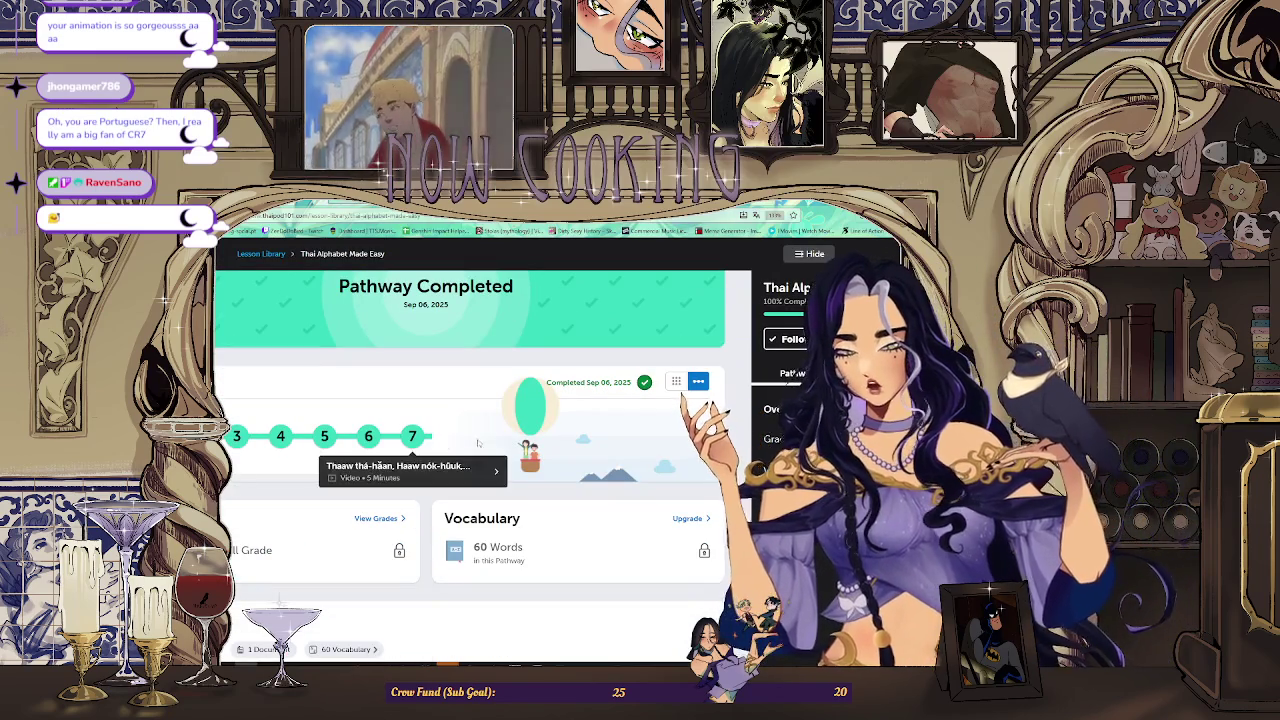
{"action": "scroll", "coordinate": [440, 445], "scroll_direction": "right", "scroll_amount": 8}
{"action": "scroll", "coordinate": [420, 445], "scroll_direction": "left", "scroll_amount": 5}
{"action": "scroll", "coordinate": [380, 430], "scroll_direction": "down", "scroll_amount": 2}
{"action": "scroll", "coordinate": [300, 400], "scroll_direction": "down", "scroll_amount": 5}
{"action": "scroll", "coordinate": [231, 362], "scroll_direction": "down", "scroll_amount": 3}
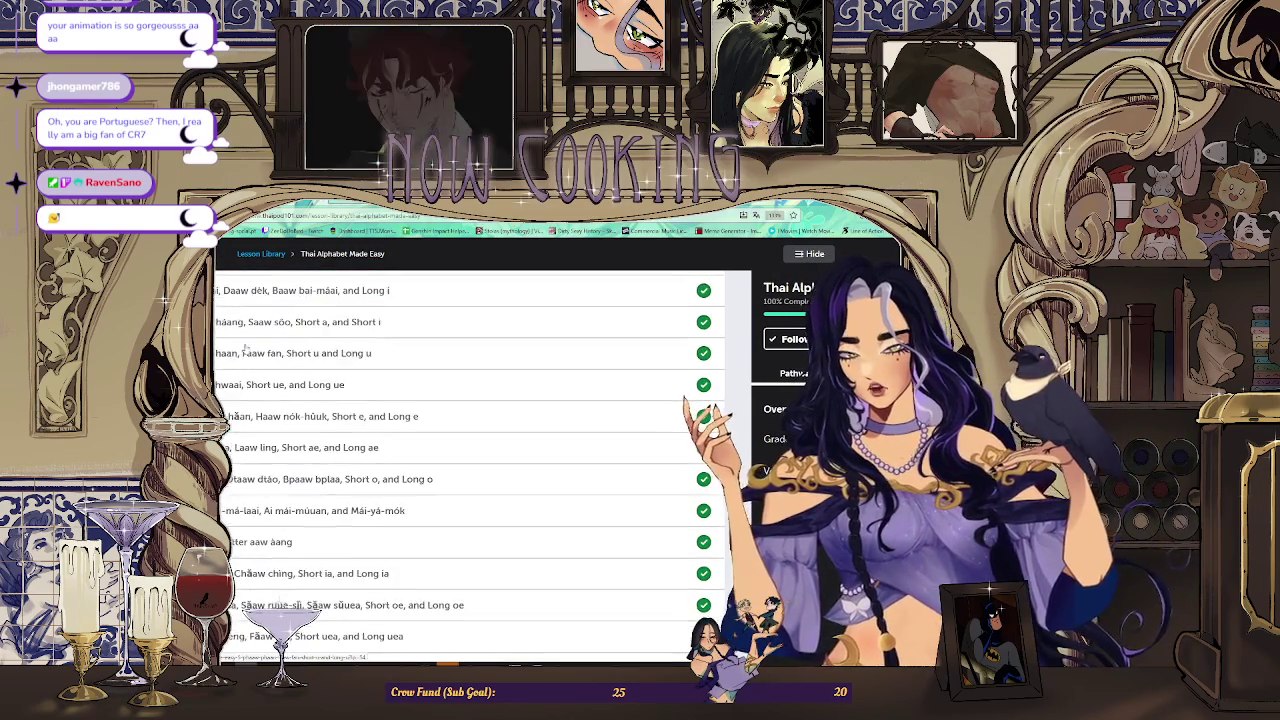
{"action": "scroll", "coordinate": [231, 362], "scroll_direction": "down", "scroll_amount": 3}
{"action": "scroll", "coordinate": [300, 420], "scroll_direction": "down", "scroll_amount": 2}
{"action": "scroll", "coordinate": [490, 488], "scroll_direction": "down", "scroll_amount": 1}
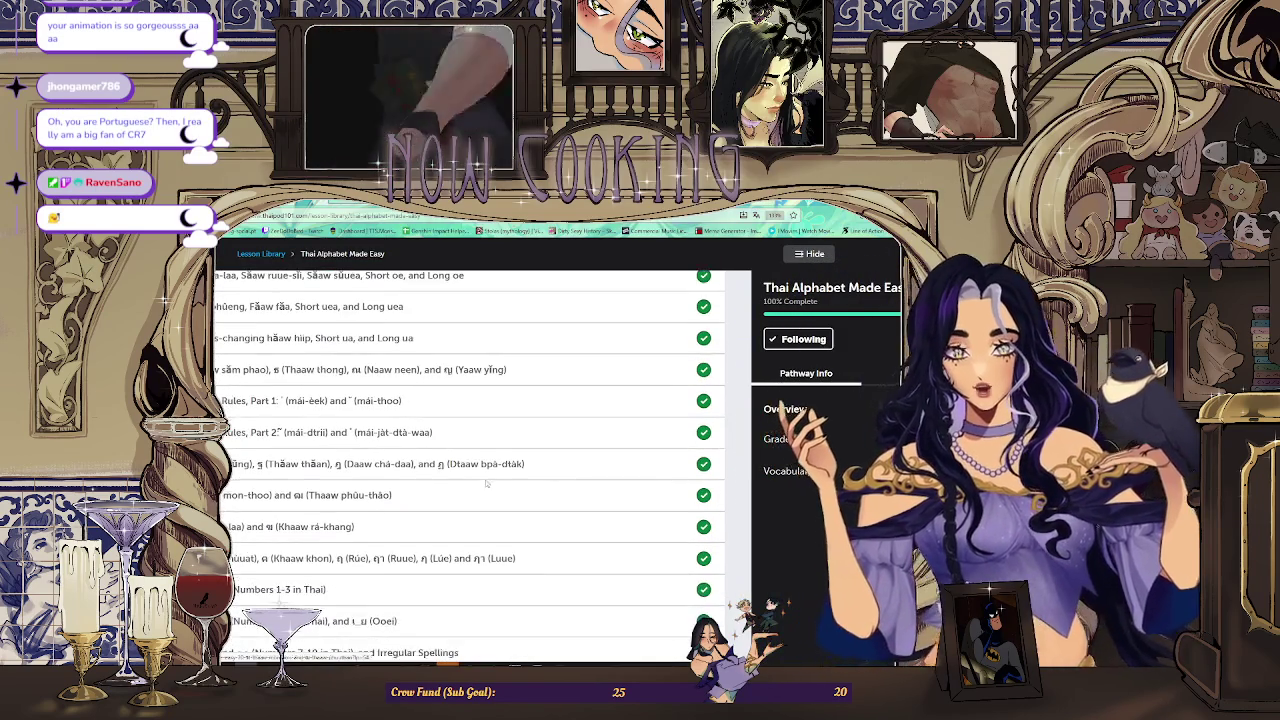
{"action": "scroll", "coordinate": [480, 480], "scroll_direction": "down", "scroll_amount": 2}
{"action": "scroll", "coordinate": [440, 465], "scroll_direction": "up", "scroll_amount": 3}
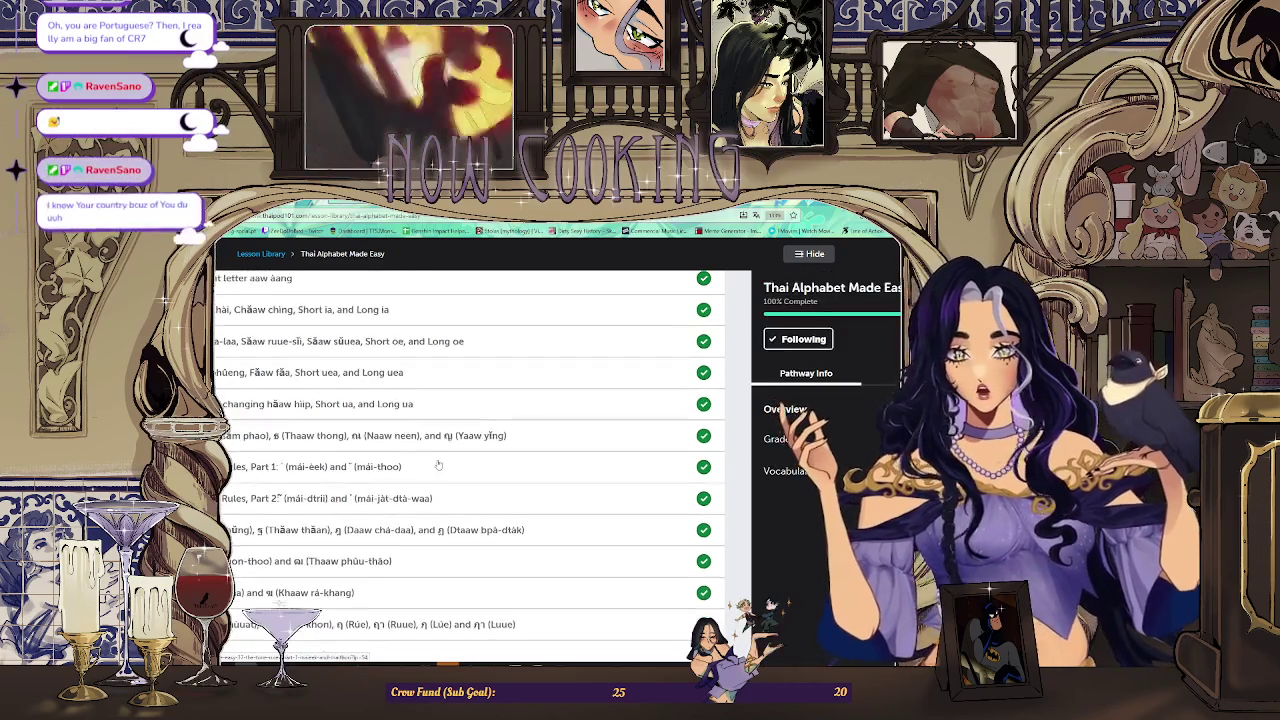
{"action": "scroll", "coordinate": [438, 465], "scroll_direction": "up", "scroll_amount": 3}
{"action": "scroll", "coordinate": [436, 460], "scroll_direction": "up", "scroll_amount": 2}
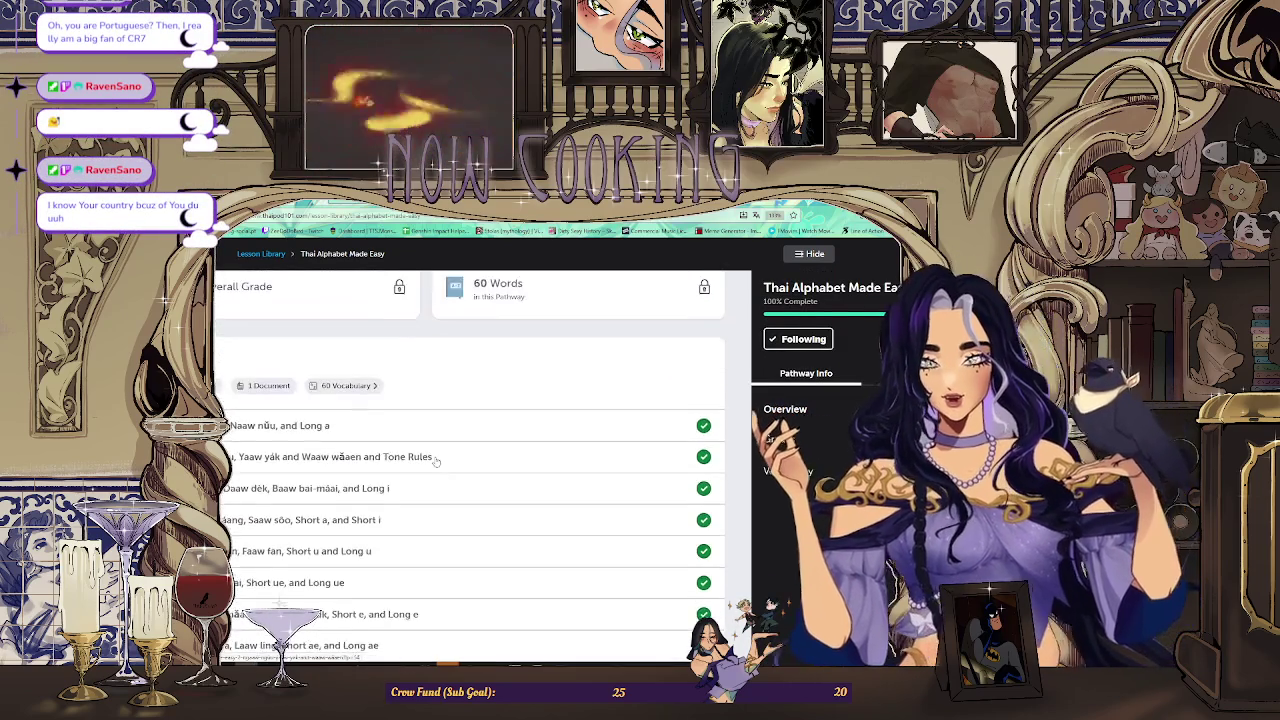
{"action": "scroll", "coordinate": [436, 460], "scroll_direction": "up", "scroll_amount": 2}
{"action": "scroll", "coordinate": [435, 458], "scroll_direction": "up", "scroll_amount": 1}
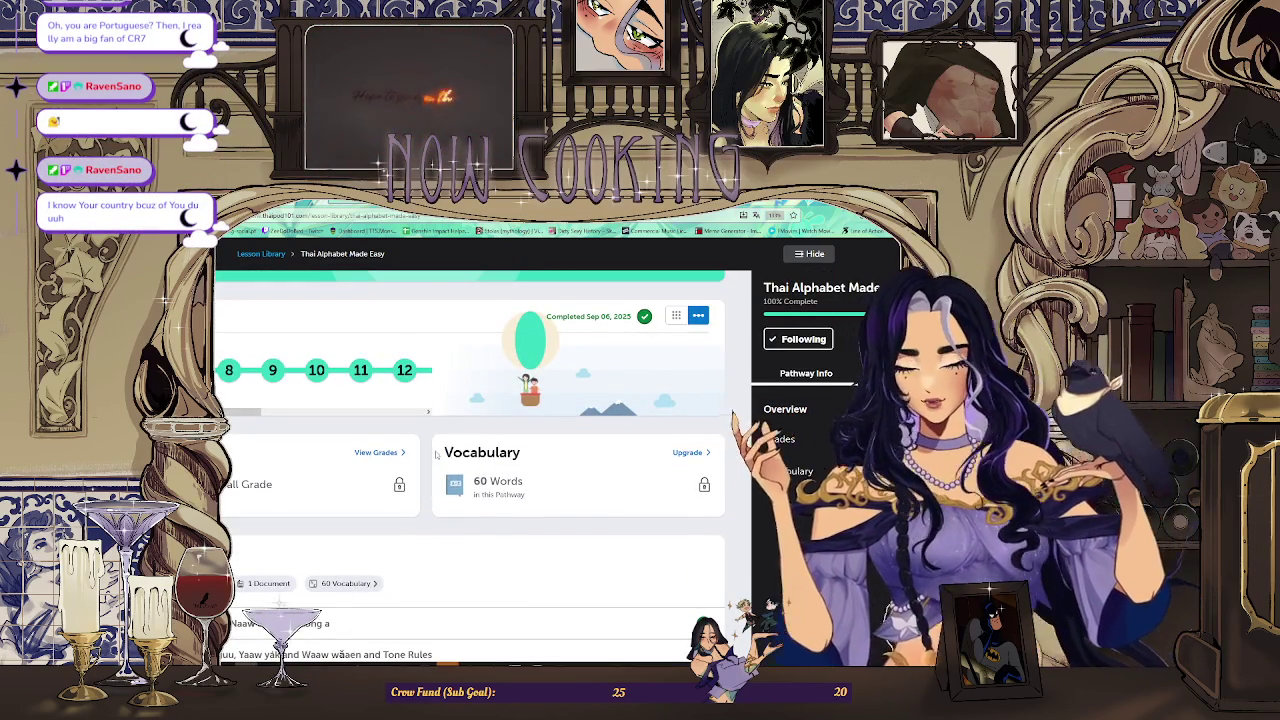
{"action": "scroll", "coordinate": [436, 455], "scroll_direction": "up", "scroll_amount": 1}
{"action": "scroll", "coordinate": [430, 470], "scroll_direction": "up", "scroll_amount": 1}
{"action": "scroll", "coordinate": [425, 485], "scroll_direction": "up", "scroll_amount": 3}
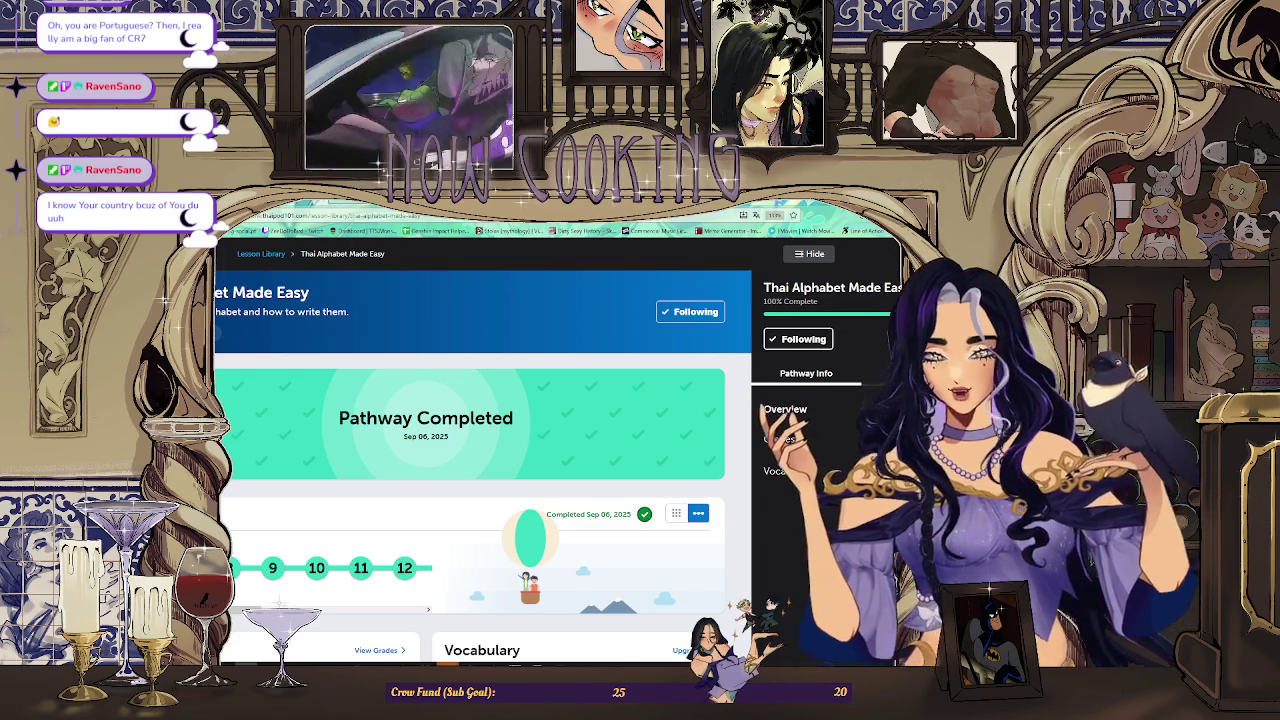
{"action": "scroll", "coordinate": [400, 400], "scroll_direction": "down", "scroll_amount": 5}
{"action": "scroll", "coordinate": [425, 470], "scroll_direction": "down", "scroll_amount": 5}
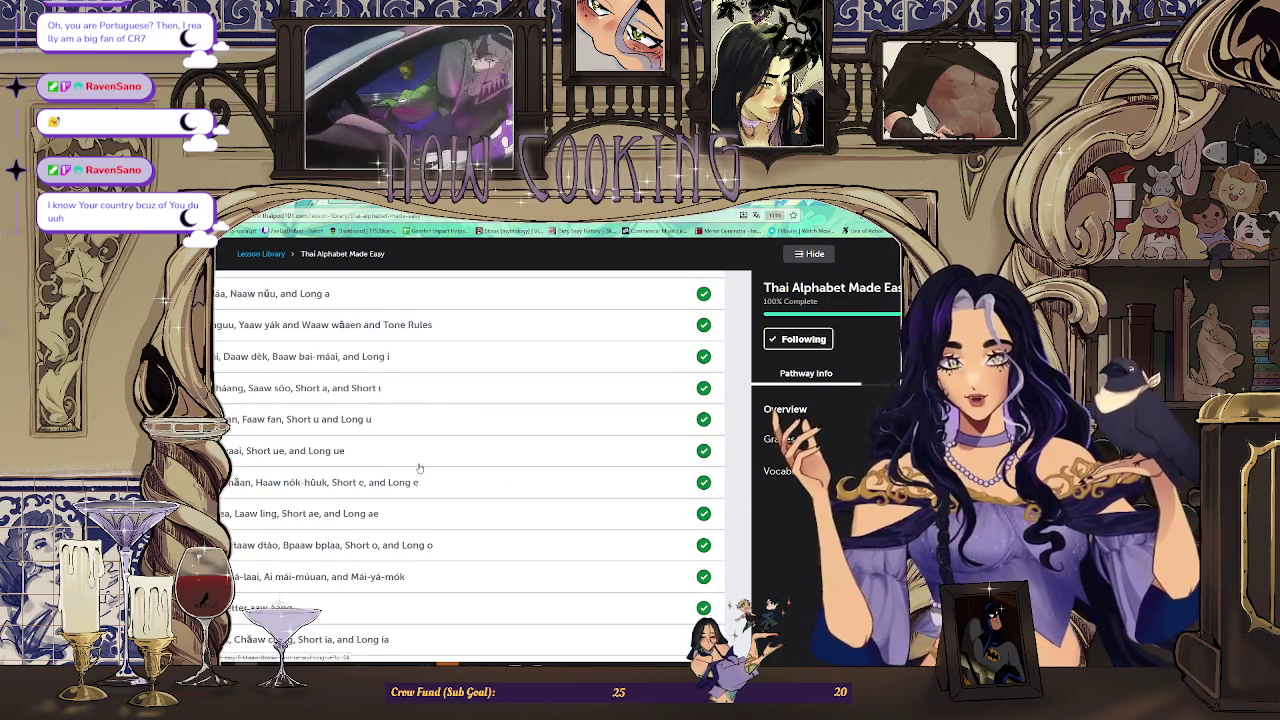
{"action": "scroll", "coordinate": [419, 468], "scroll_direction": "up", "scroll_amount": 5}
{"action": "scroll", "coordinate": [420, 460], "scroll_direction": "up", "scroll_amount": 5}
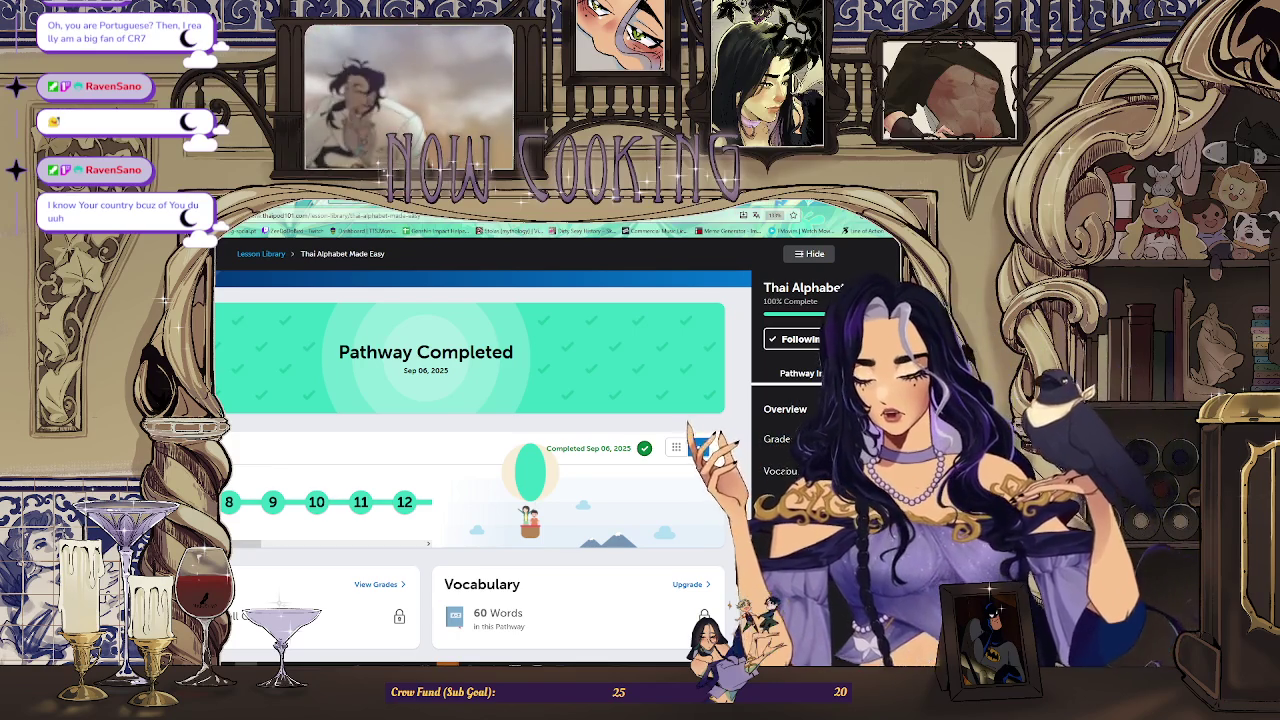
{"action": "key", "text": "alt+Left"}
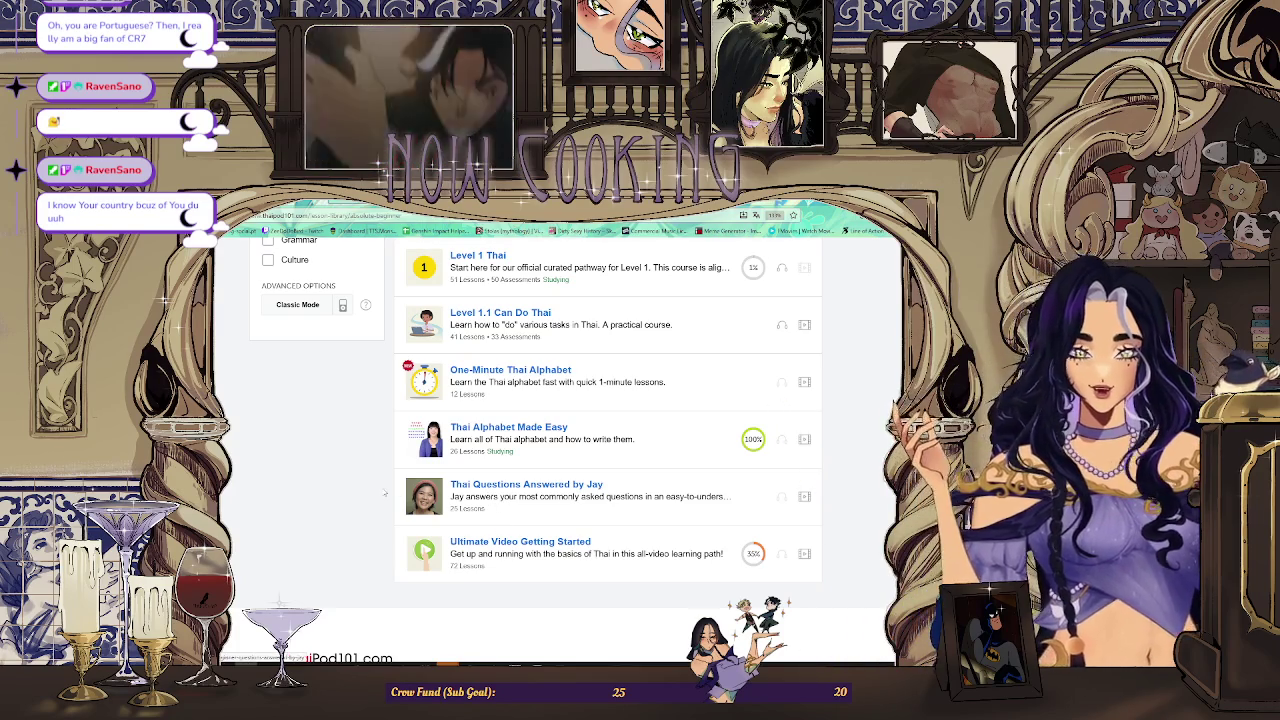
Scroll the Absolute Beginner pathways list and open the Level 1 Thai course.
{"action": "scroll", "coordinate": [505, 468], "scroll_direction": "up", "scroll_amount": 3}
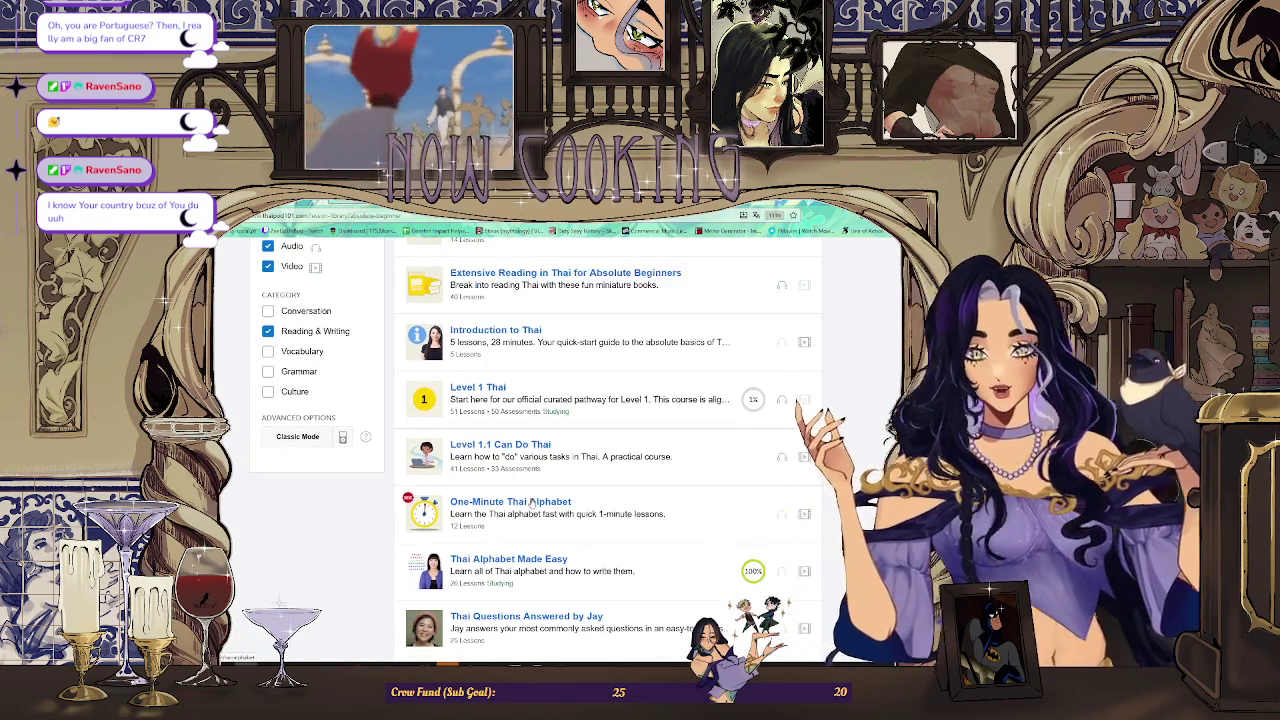
{"action": "scroll", "coordinate": [540, 508], "scroll_direction": "up", "scroll_amount": 1}
{"action": "scroll", "coordinate": [575, 530], "scroll_direction": "up", "scroll_amount": 2}
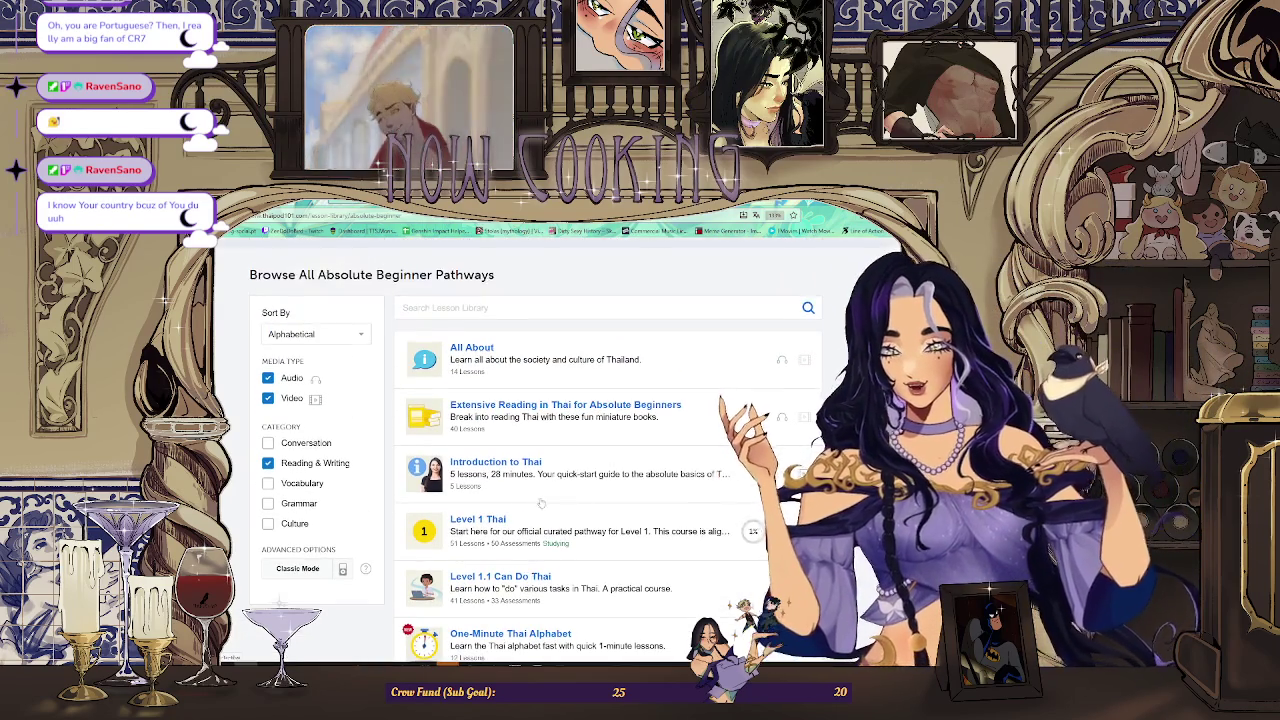
{"action": "scroll", "coordinate": [583, 537], "scroll_direction": "down", "scroll_amount": 1}
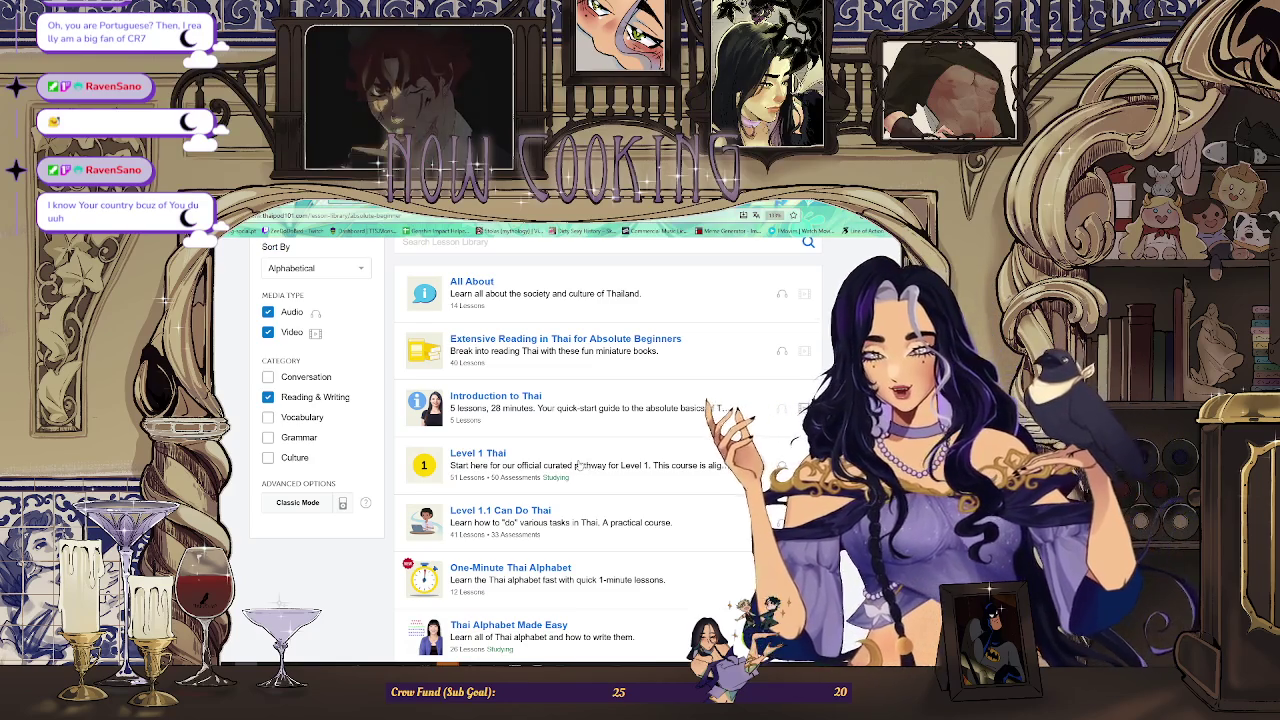
{"action": "left_click", "coordinate": [588, 468]}
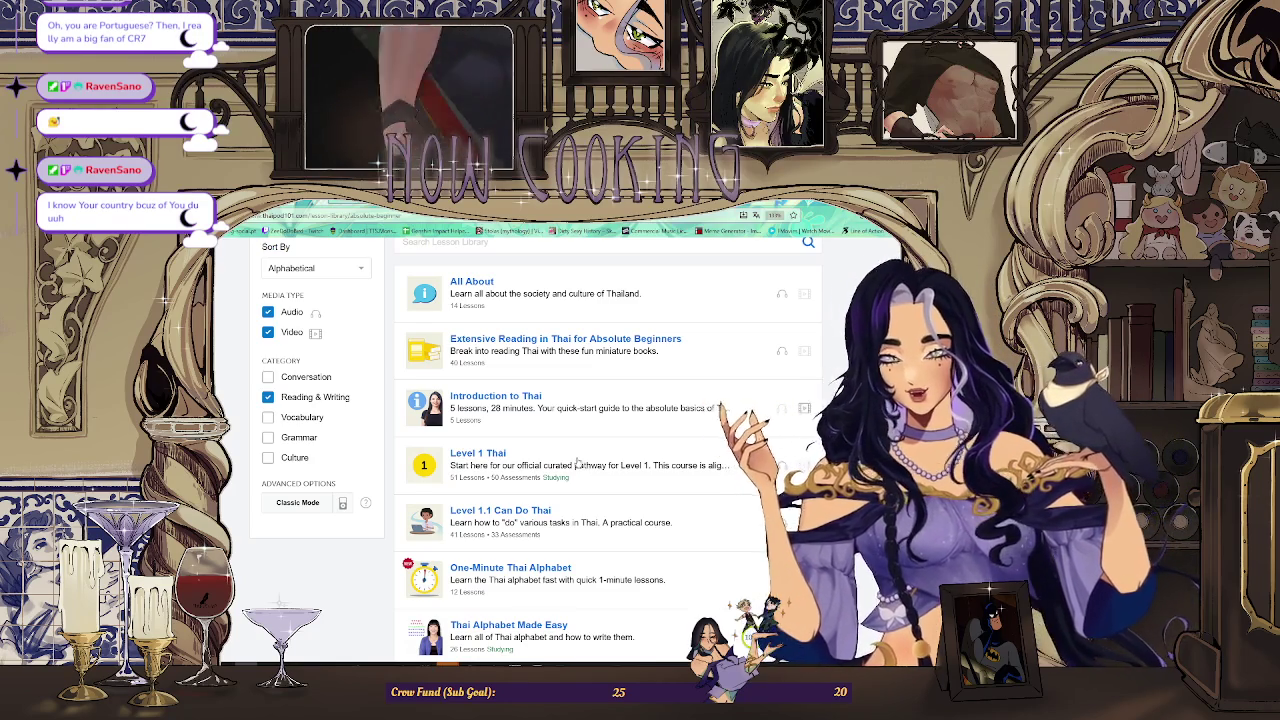
Scroll through the Level 1 Thai course's Contents lesson list.
{"action": "scroll", "coordinate": [575, 349], "scroll_direction": "down", "scroll_amount": 2}
{"action": "scroll", "coordinate": [575, 349], "scroll_direction": "down", "scroll_amount": 2}
{"action": "scroll", "coordinate": [523, 415], "scroll_direction": "down", "scroll_amount": 2}
{"action": "scroll", "coordinate": [523, 417], "scroll_direction": "down", "scroll_amount": 3}
{"action": "scroll", "coordinate": [523, 417], "scroll_direction": "down", "scroll_amount": 1}
{"action": "scroll", "coordinate": [376, 458], "scroll_direction": "down", "scroll_amount": 1}
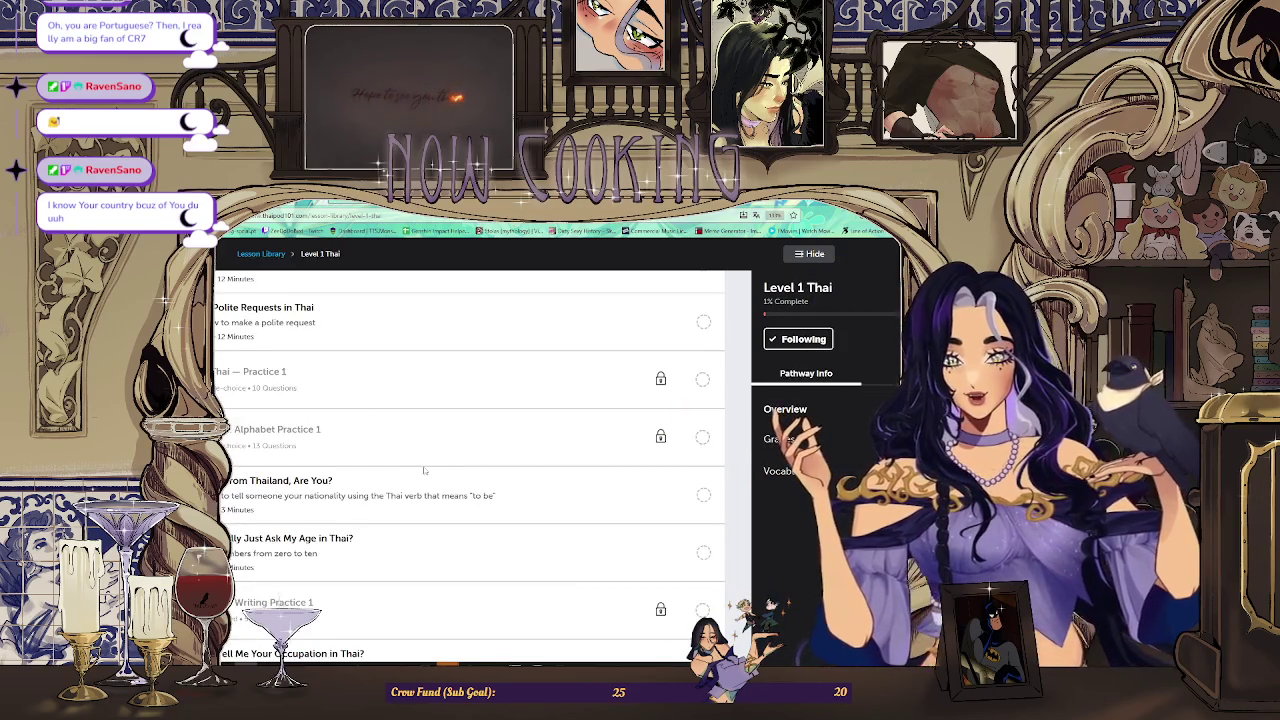
{"action": "scroll", "coordinate": [424, 470], "scroll_direction": "up", "scroll_amount": 1}
{"action": "scroll", "coordinate": [424, 470], "scroll_direction": "up", "scroll_amount": 1}
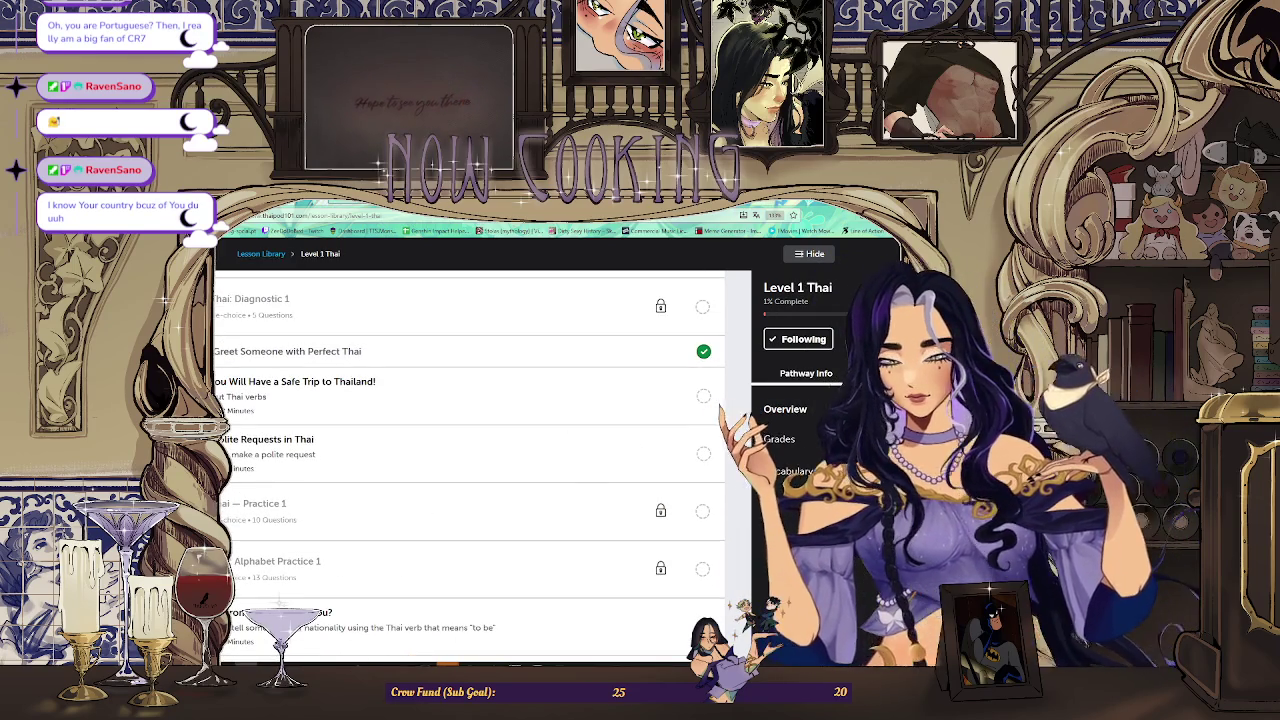
{"action": "scroll", "coordinate": [436, 469], "scroll_direction": "up", "scroll_amount": 1}
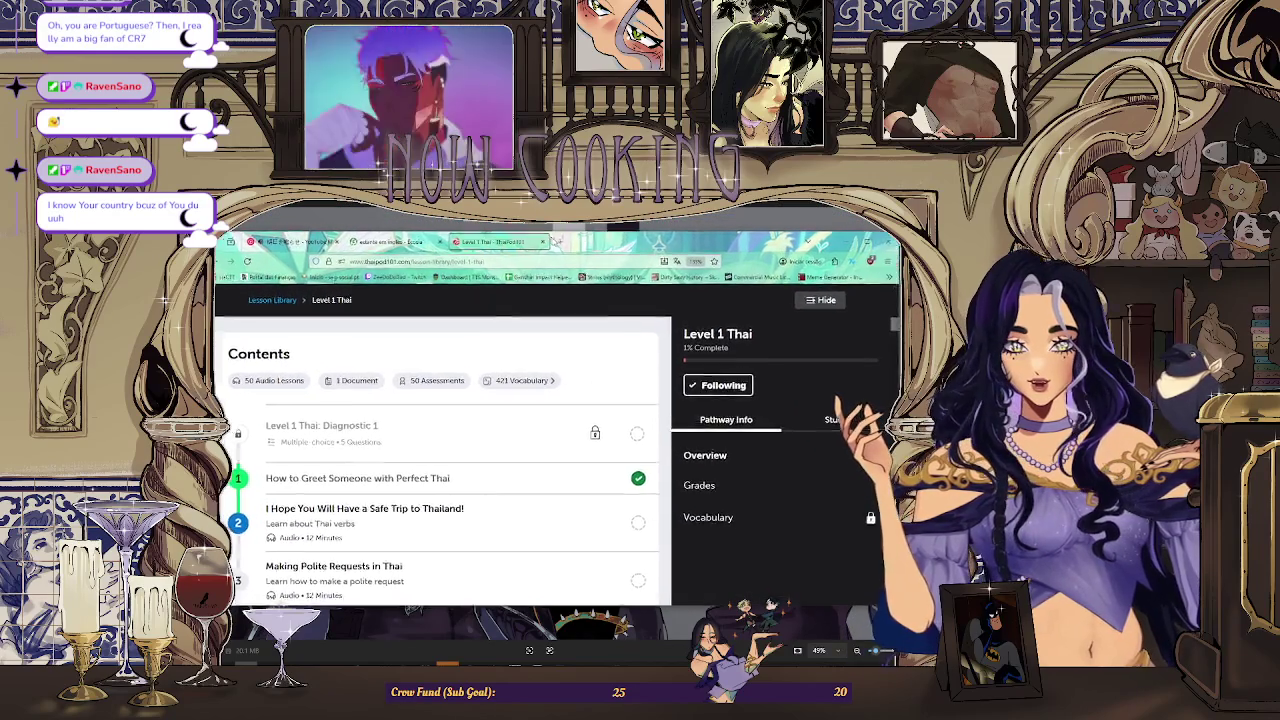
{"action": "scroll", "coordinate": [366, 474], "scroll_direction": "down", "scroll_amount": 2}
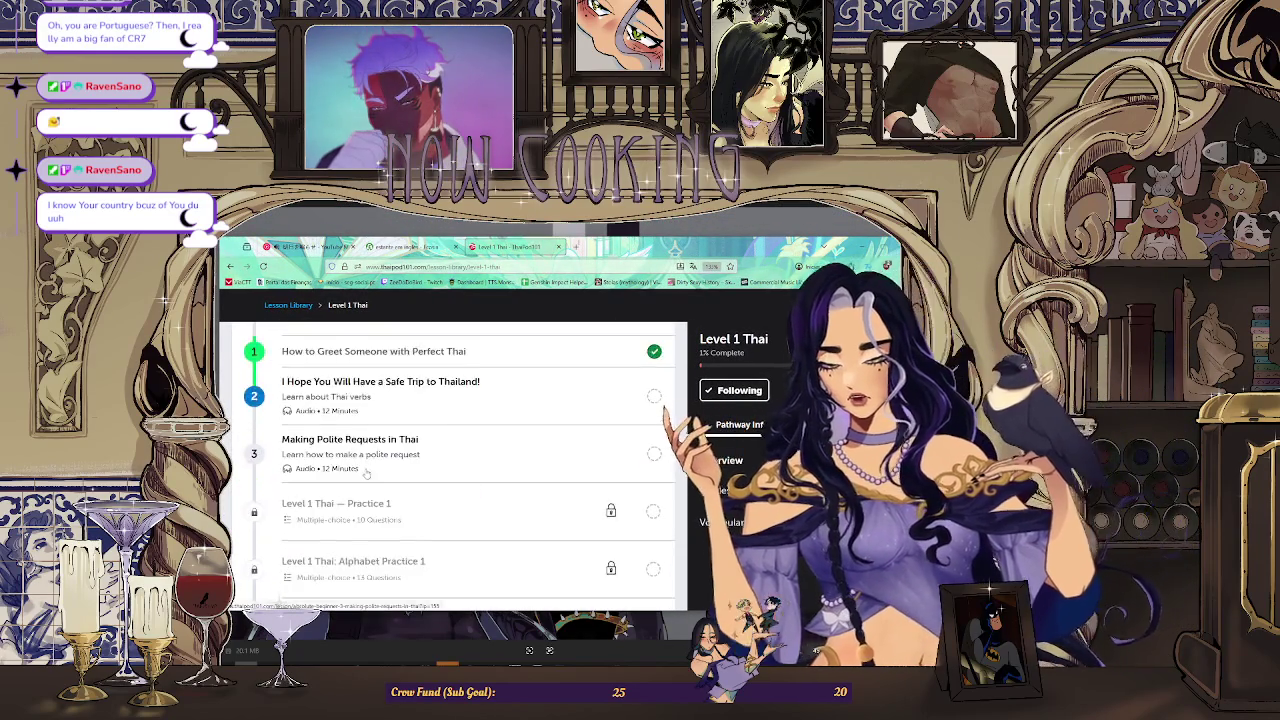
{"action": "scroll", "coordinate": [366, 474], "scroll_direction": "up", "scroll_amount": 2}
{"action": "scroll", "coordinate": [352, 455], "scroll_direction": "down", "scroll_amount": 1}
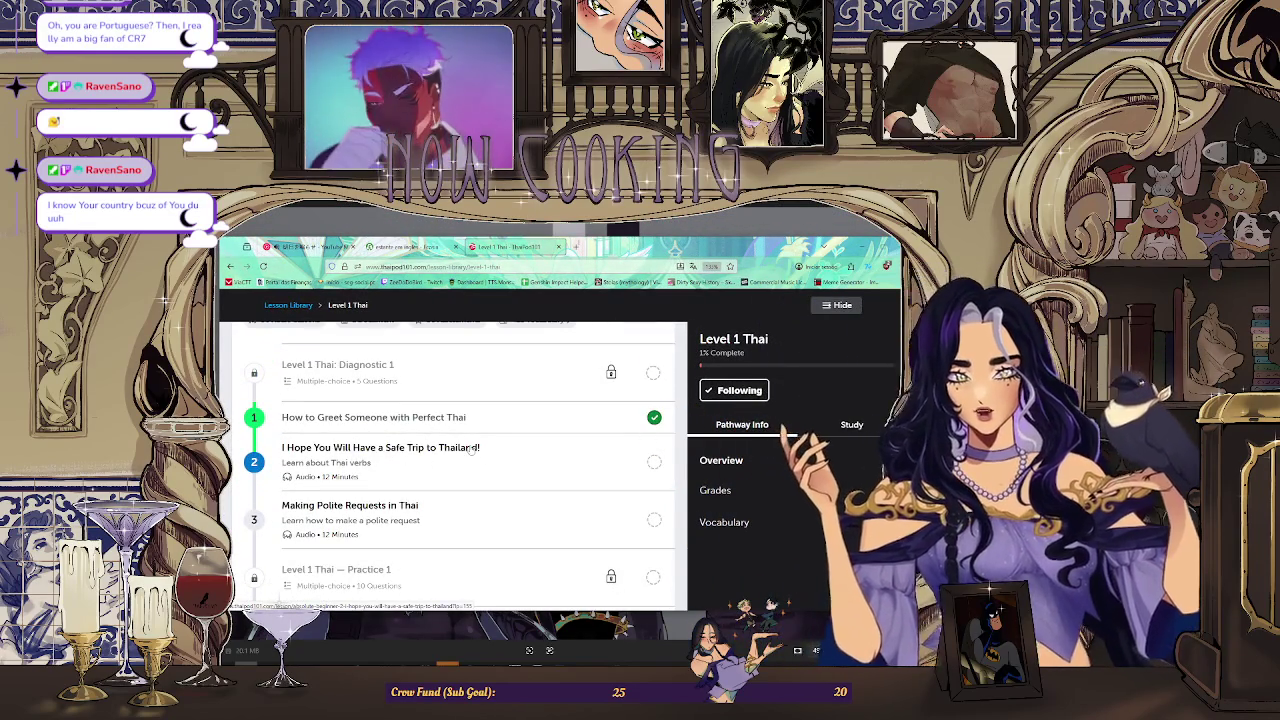
{"action": "scroll", "coordinate": [502, 448], "scroll_direction": "down", "scroll_amount": 1}
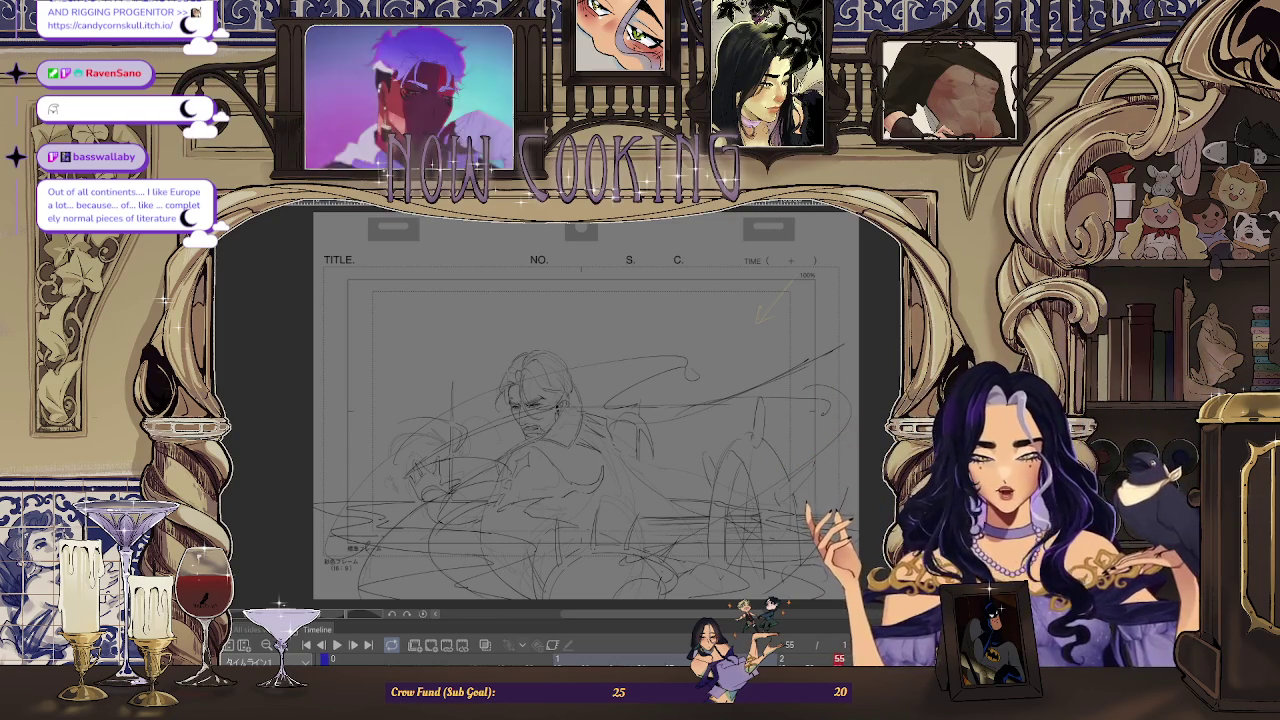
Play back the animation, toggle onion skin, and flip between frames 37 and 39.
{"action": "key", "text": "space"}
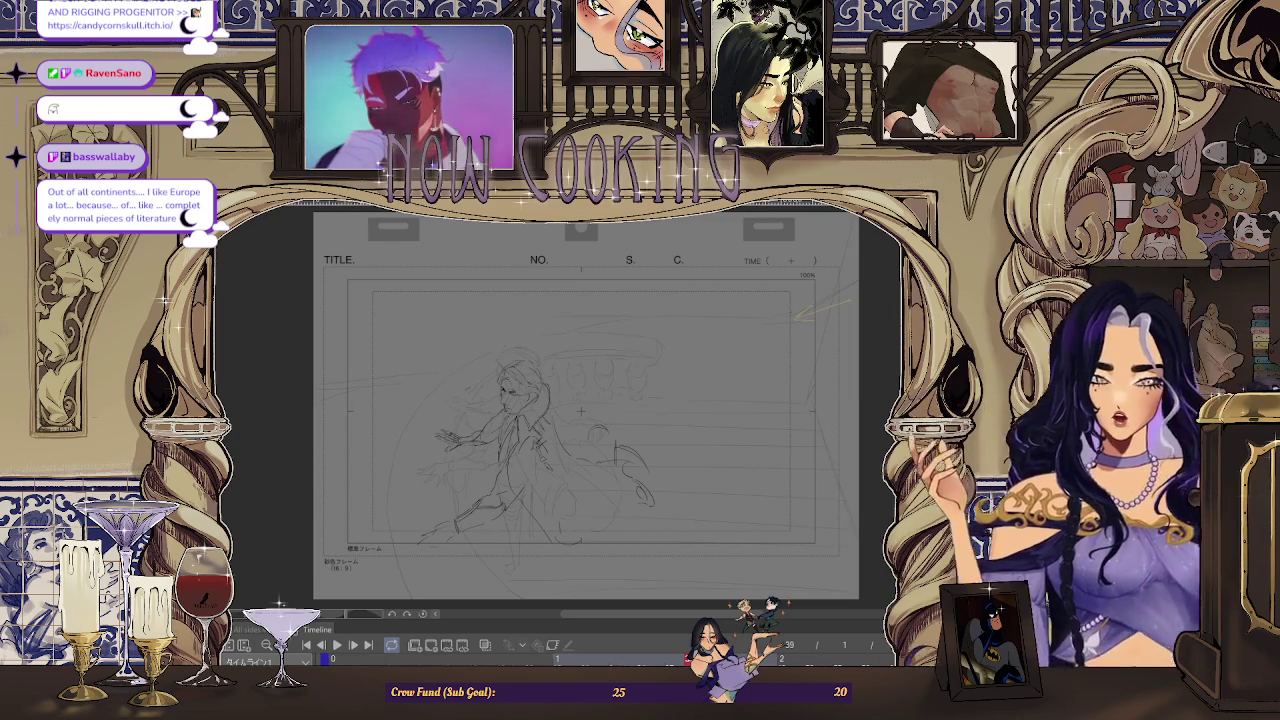
{"action": "scroll", "coordinate": [581, 410], "scroll_direction": "up", "scroll_amount": 1}
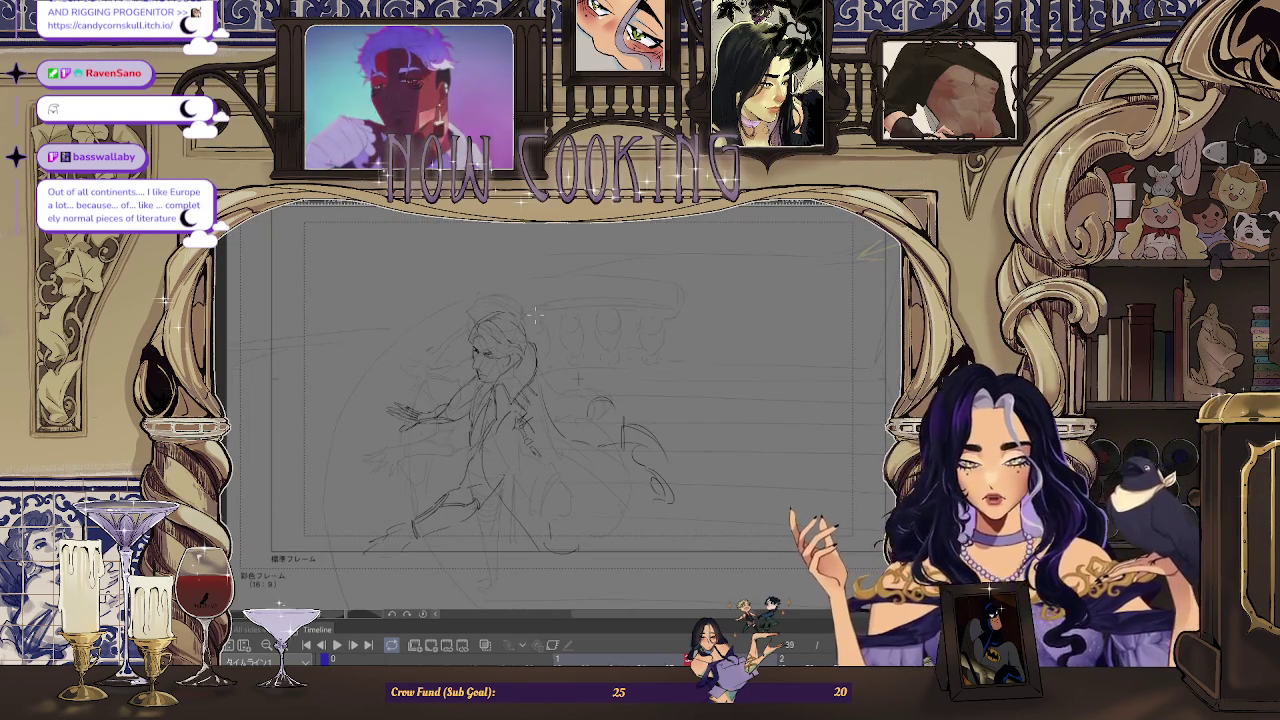
{"action": "left_click", "coordinate": [512, 648]}
{"action": "left_click", "coordinate": [487, 646]}
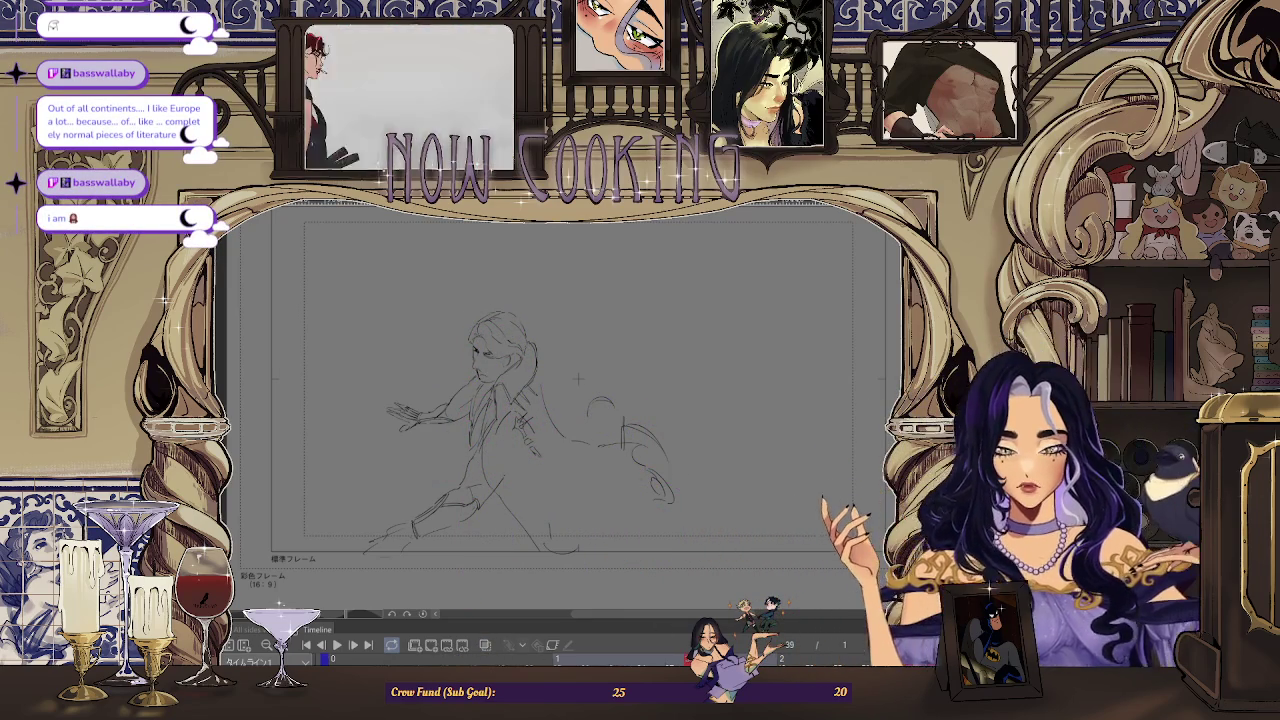
{"action": "key", "text": "Left"}
{"action": "key", "text": "Left"}
{"action": "key", "text": "Right"}
{"action": "key", "text": "Right"}
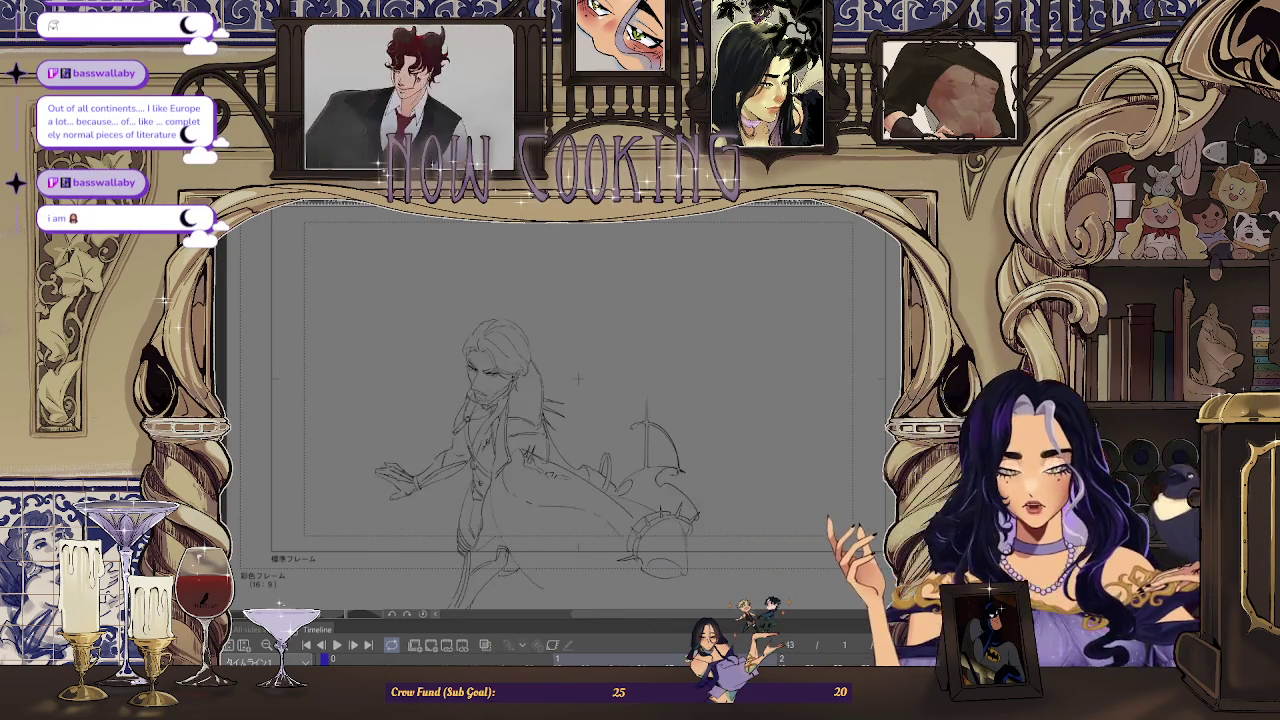
{"action": "key", "text": "Left"}
{"action": "key", "text": "Left"}
{"action": "key", "text": "Right"}
{"action": "key", "text": "Right"}
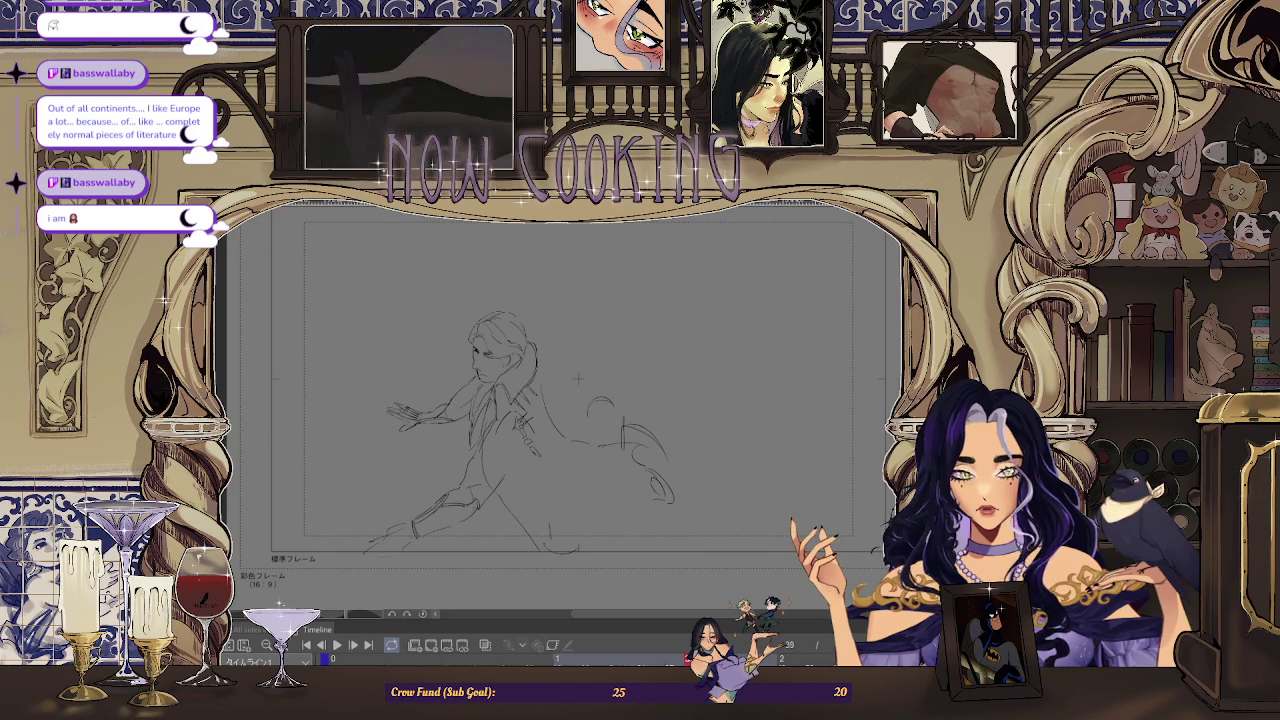
{"action": "left_click", "coordinate": [485, 646]}
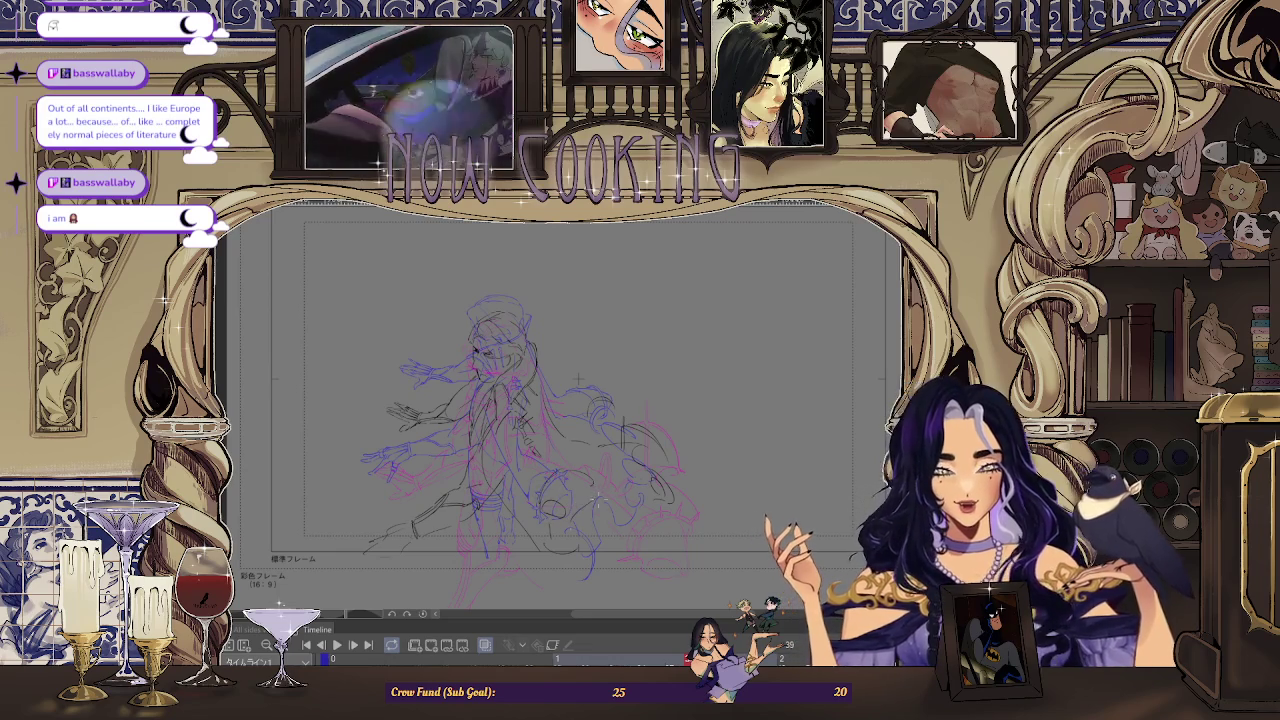
{"action": "key", "text": "space"}
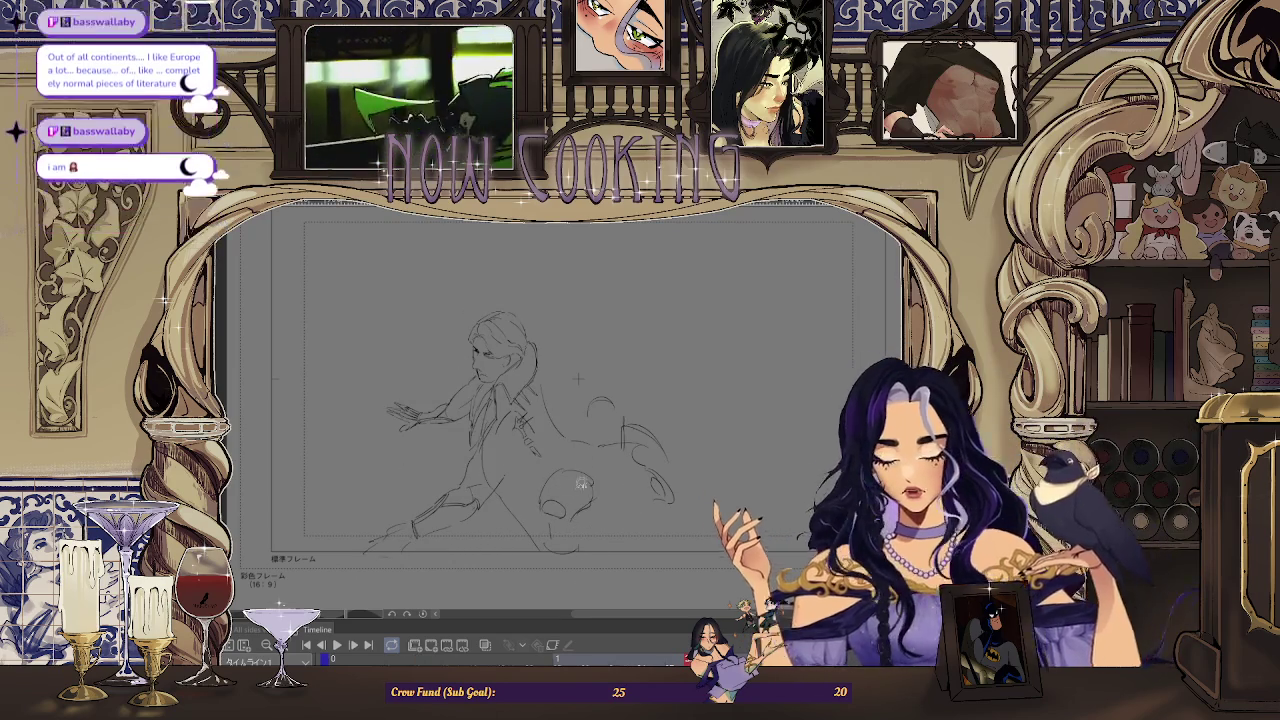
Lasso the round shield, rotate it slightly clockwise, and turn onion skin back on.
{"action": "scroll", "coordinate": [583, 483], "scroll_direction": "up", "scroll_amount": 2}
{"action": "left_click_drag", "start_coordinate": [560, 440], "coordinate": [560, 432]}
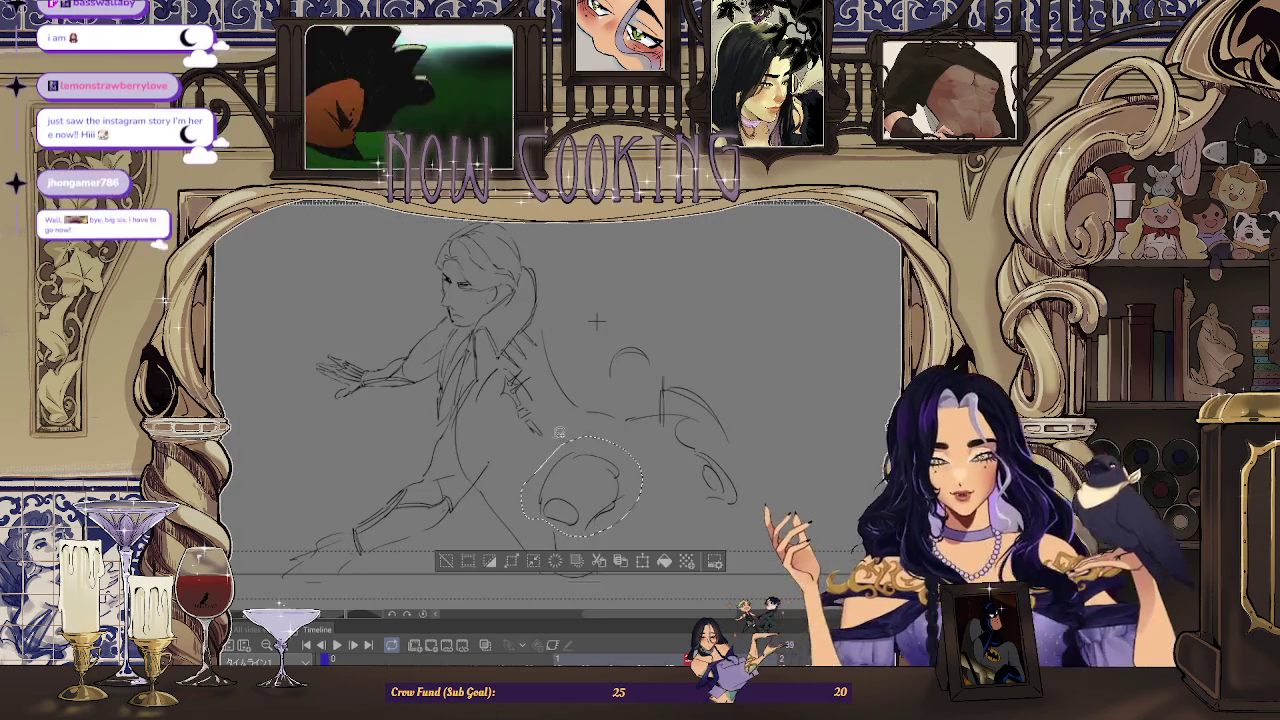
{"action": "key", "text": "ctrl+t"}
{"action": "left_click_drag", "start_coordinate": [682, 478], "coordinate": [659, 503]}
{"action": "left_click", "coordinate": [552, 566]}
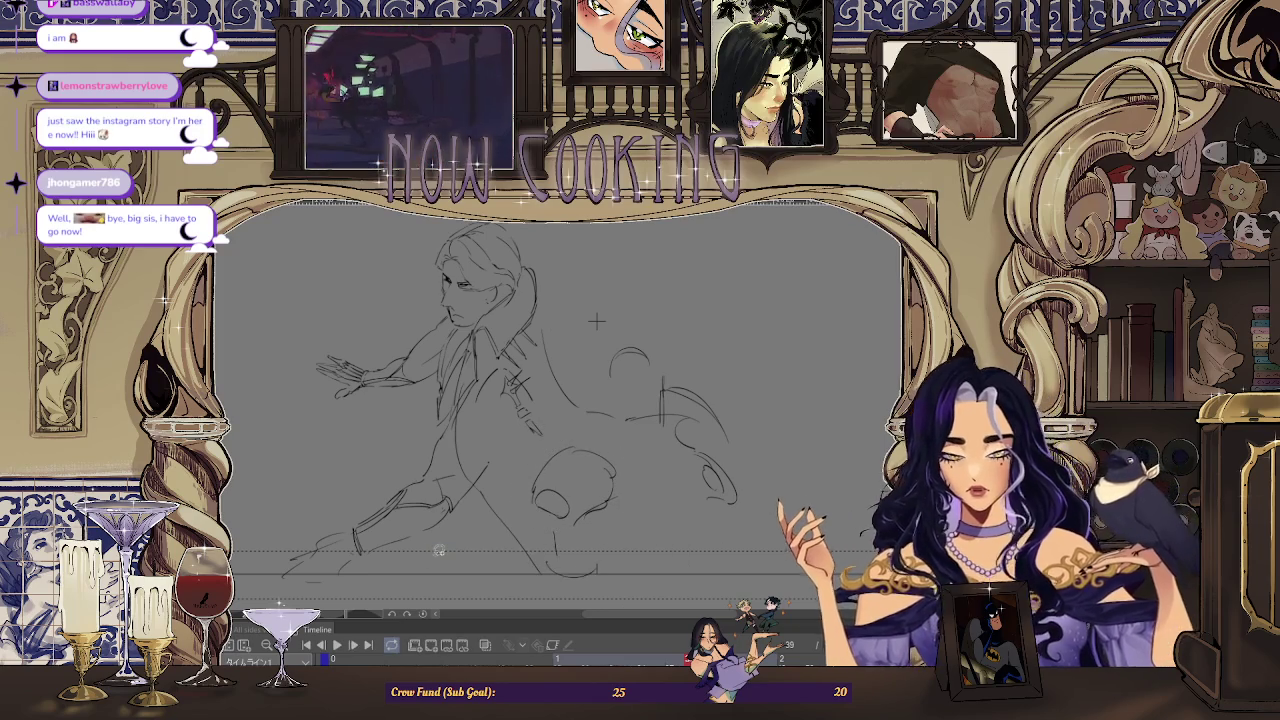
{"action": "left_click", "coordinate": [484, 646]}
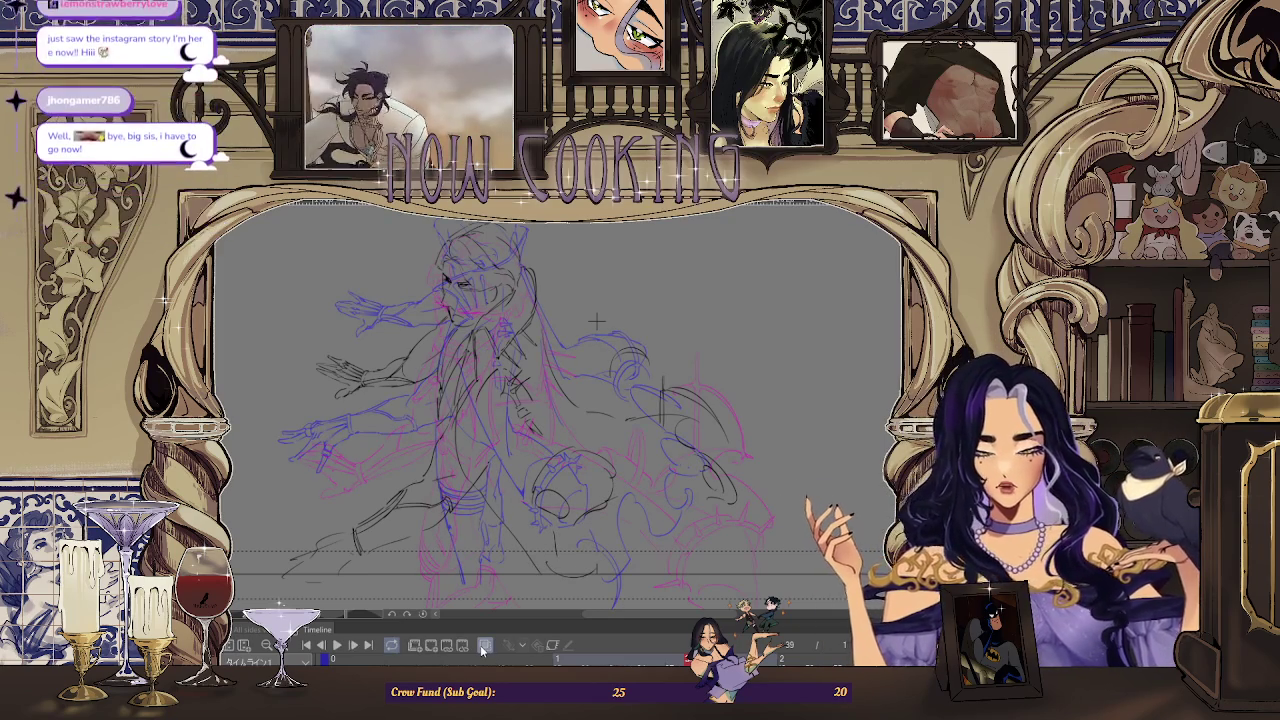
Undo the stray dark sketch lines near the shield.
{"action": "scroll", "coordinate": [757, 492], "scroll_direction": "down", "scroll_amount": 2}
{"action": "scroll", "coordinate": [757, 393], "scroll_direction": "up", "scroll_amount": 2}
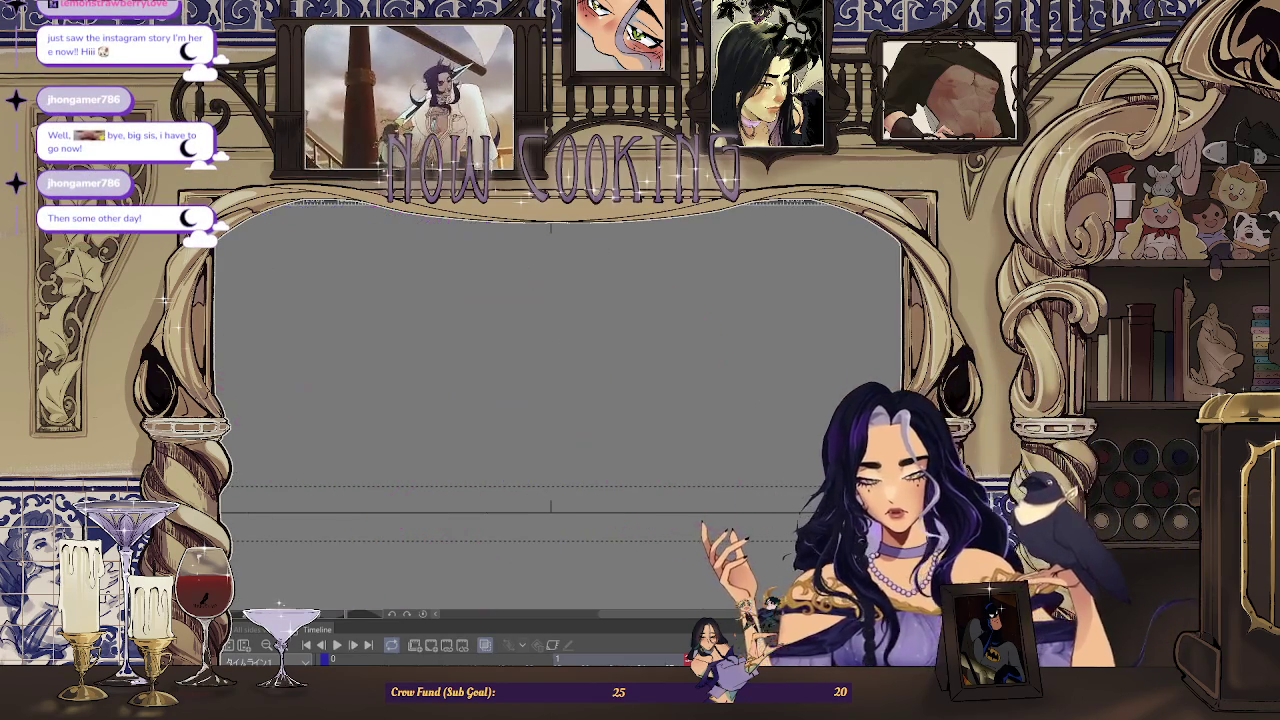
{"action": "key", "text": "ctrl+z"}
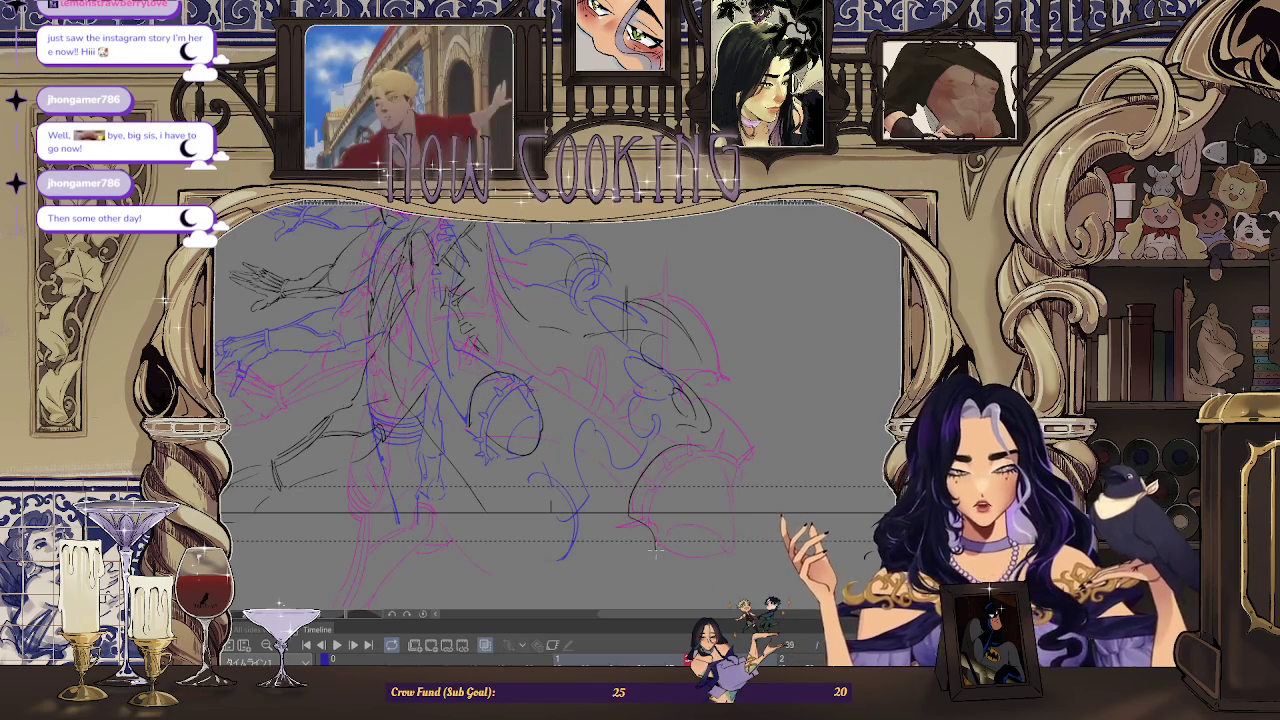
{"action": "scroll", "coordinate": [695, 440], "scroll_direction": "up", "scroll_amount": 1}
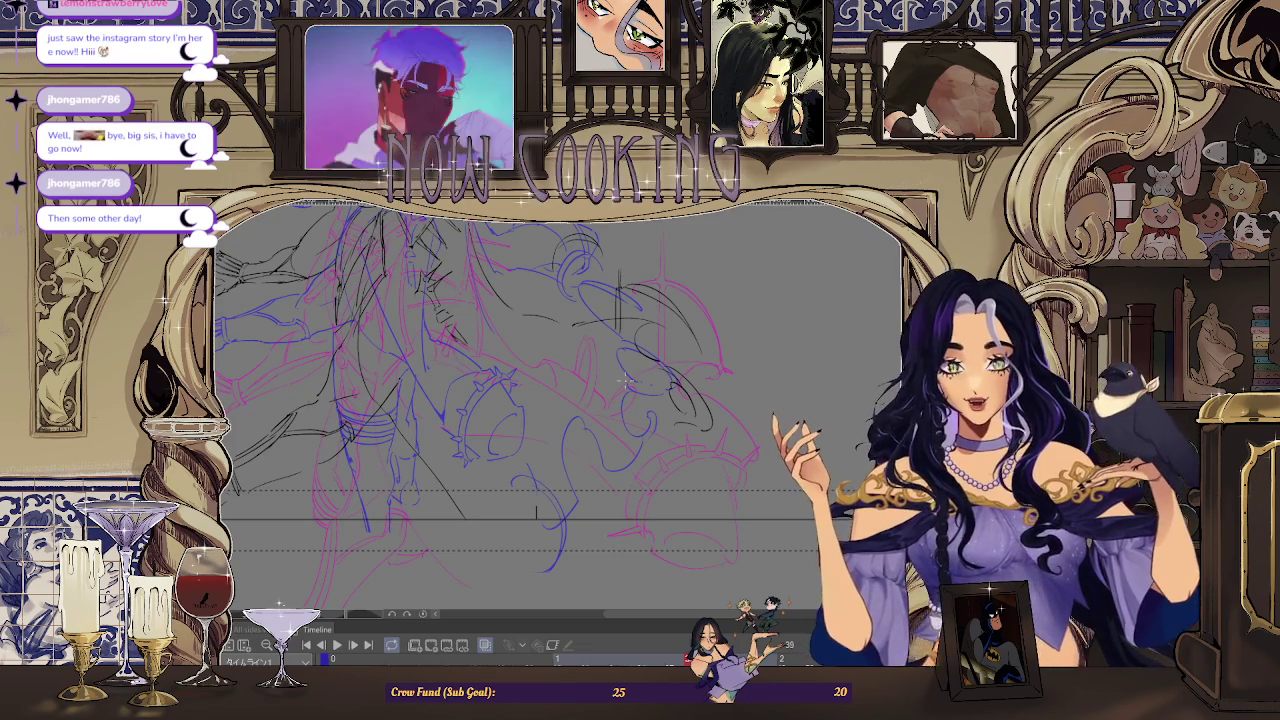
{"action": "scroll", "coordinate": [617, 370], "scroll_direction": "down", "scroll_amount": 2}
{"action": "scroll", "coordinate": [609, 356], "scroll_direction": "down", "scroll_amount": 1}
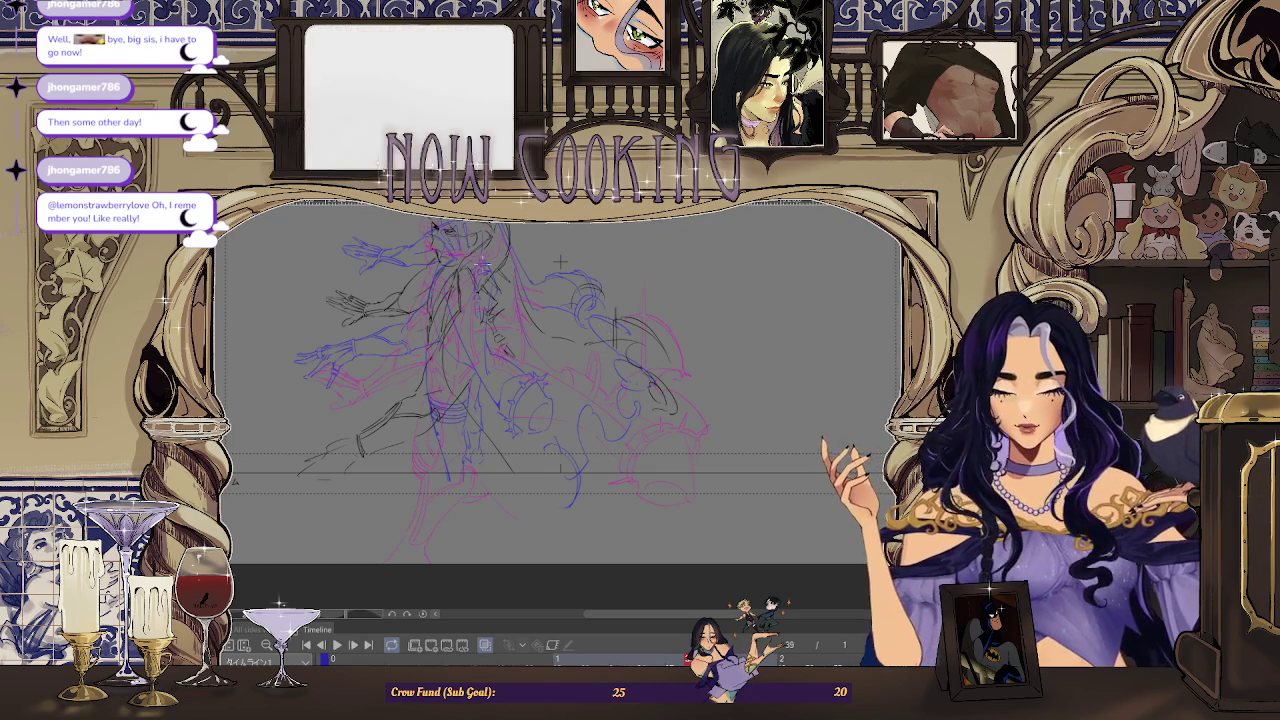
{"action": "scroll", "coordinate": [561, 260], "scroll_direction": "up", "scroll_amount": 1}
{"action": "scroll", "coordinate": [580, 248], "scroll_direction": "up", "scroll_amount": 1}
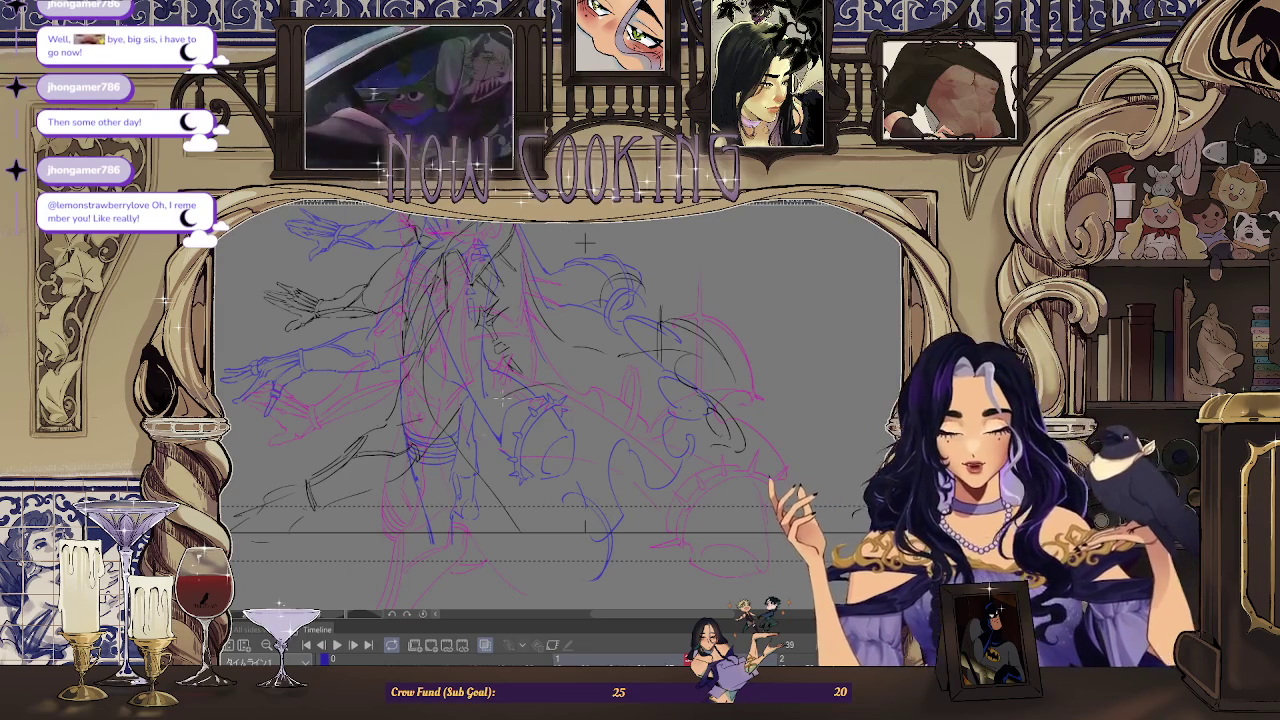
Draw a large freehand circle over the shield plus a long stroke toward the lower right.
{"action": "left_click_drag", "start_coordinate": [475, 388], "coordinate": [585, 505]}
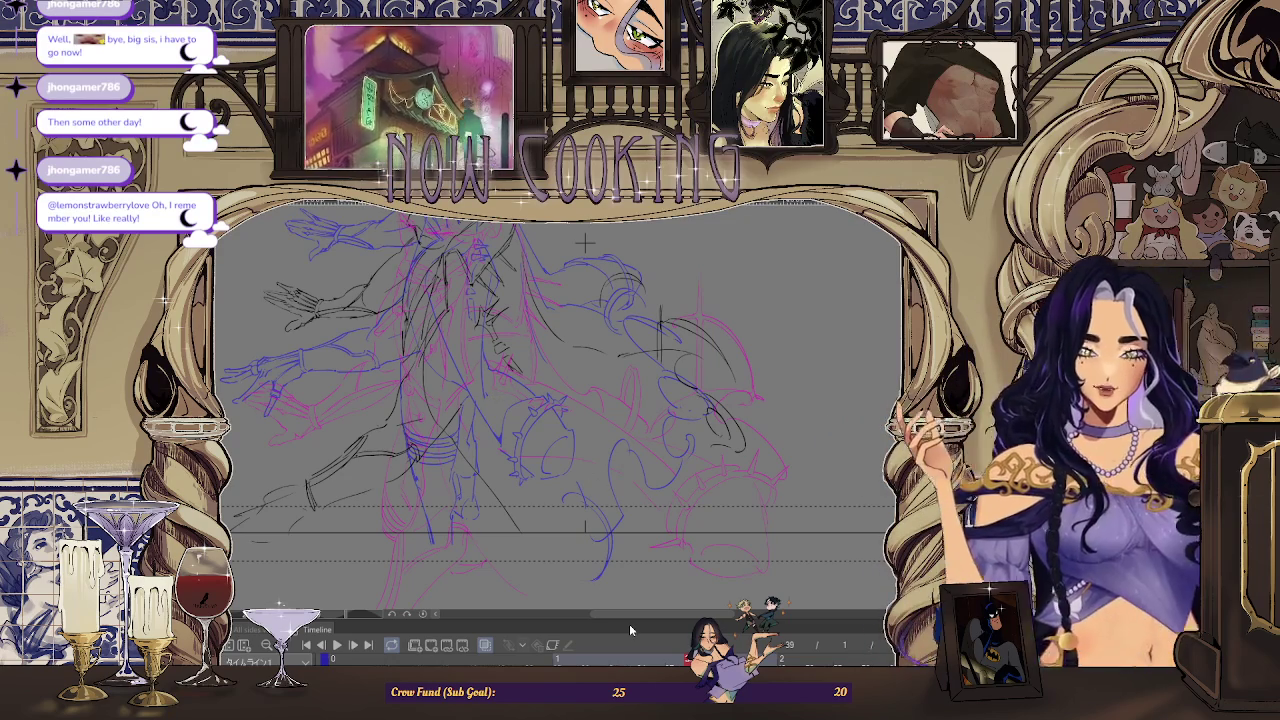
{"action": "left_click_drag", "start_coordinate": [540, 418], "coordinate": [535, 420]}
{"action": "left_click_drag", "start_coordinate": [565, 470], "coordinate": [745, 515]}
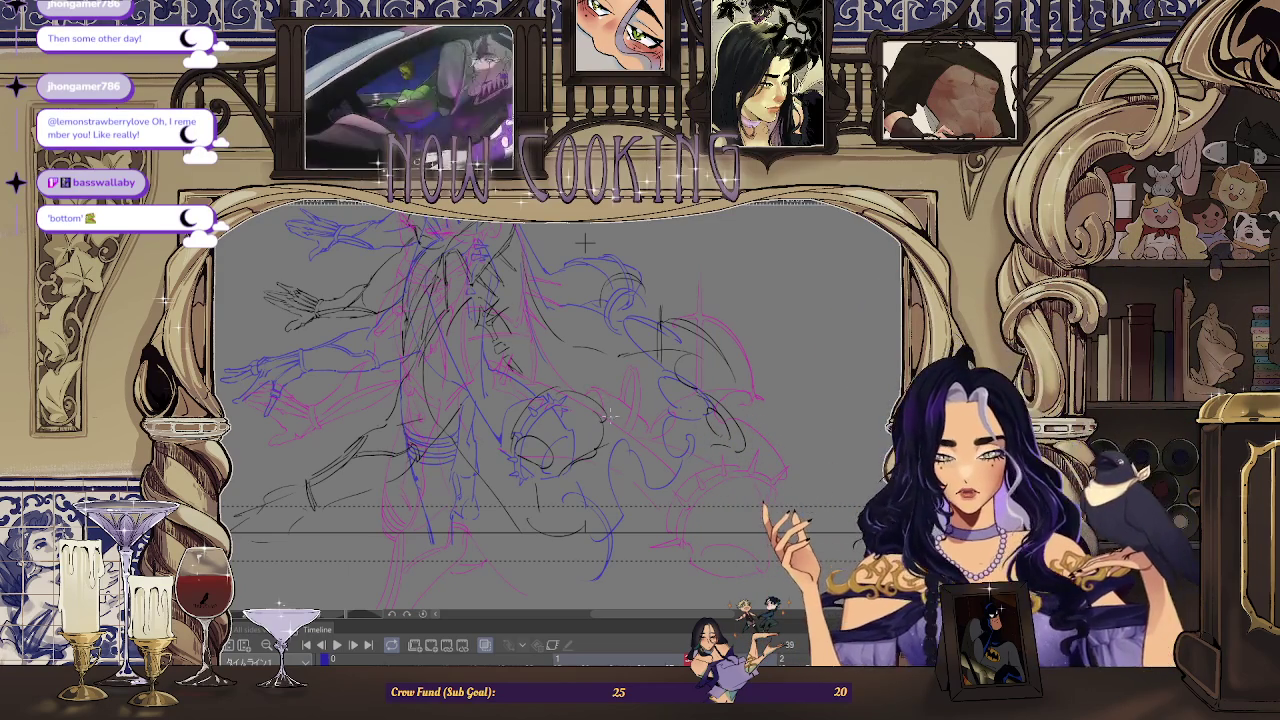
Flip back and forth between frames 37–43 to compare the drawings, settling on frame 39.
{"action": "key", "text": "Left"}
{"action": "key", "text": "Right"}
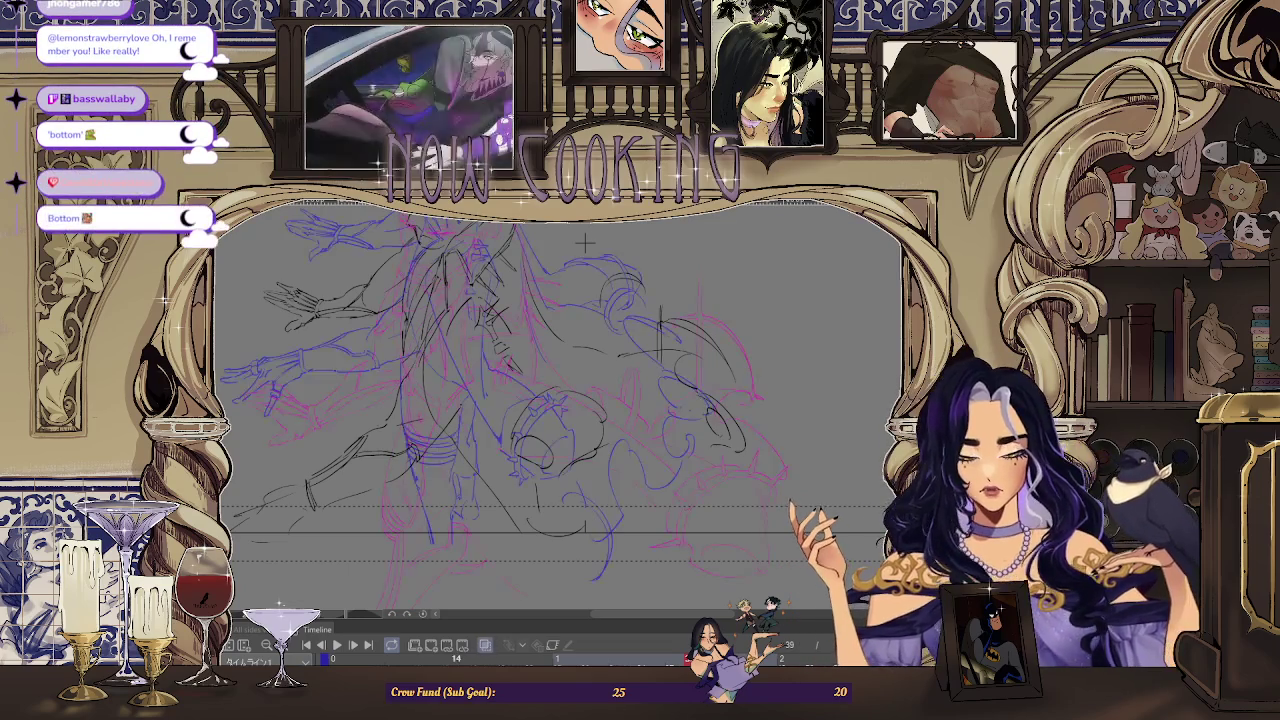
{"action": "key", "text": "Left"}
{"action": "key", "text": "Left"}
{"action": "key", "text": "Right"}
{"action": "key", "text": "Right"}
{"action": "key", "text": "Right"}
{"action": "key", "text": "Right"}
{"action": "key", "text": "Right"}
{"action": "key", "text": "Right"}
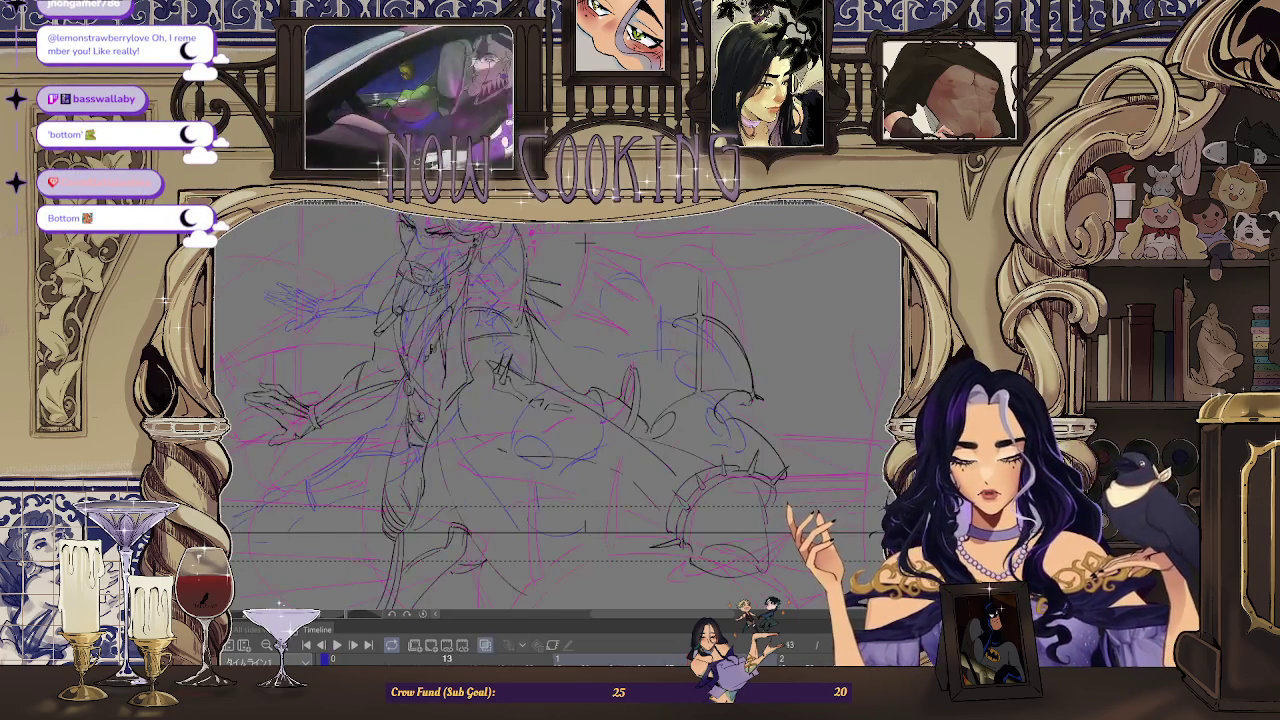
{"action": "key", "text": "Left"}
{"action": "key", "text": "Left"}
{"action": "key", "text": "Left"}
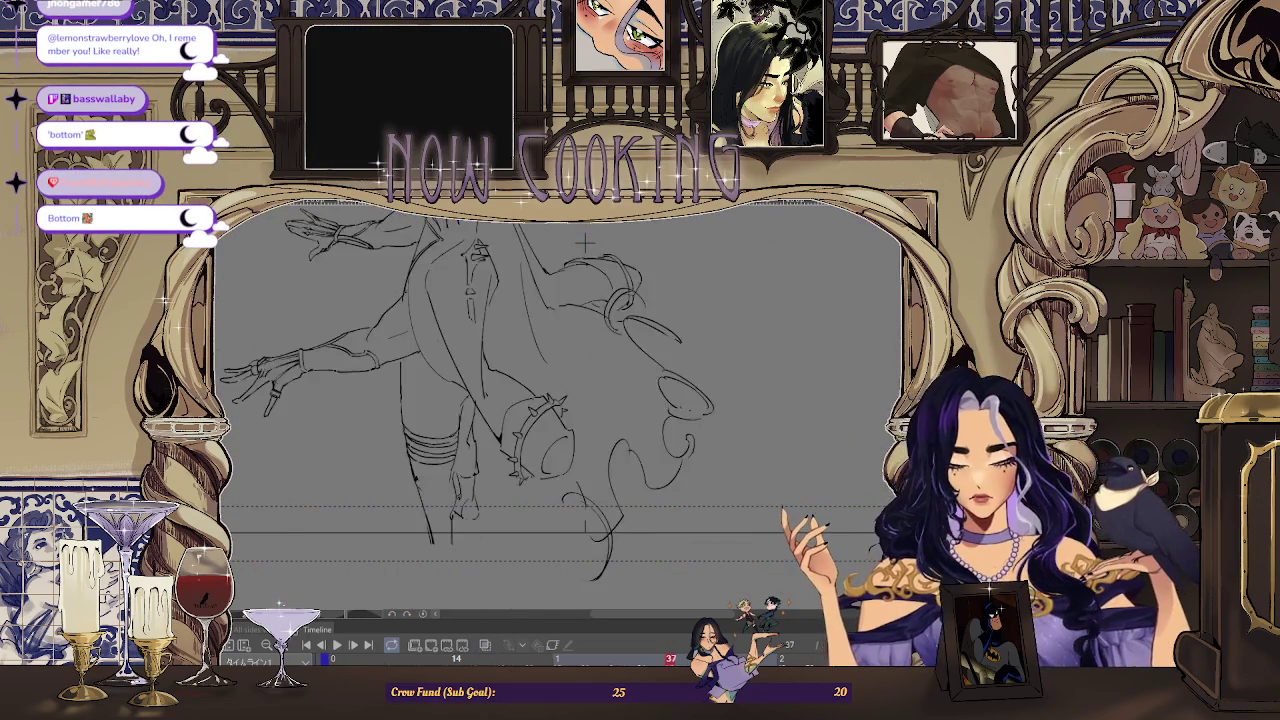
{"action": "key", "text": "Left"}
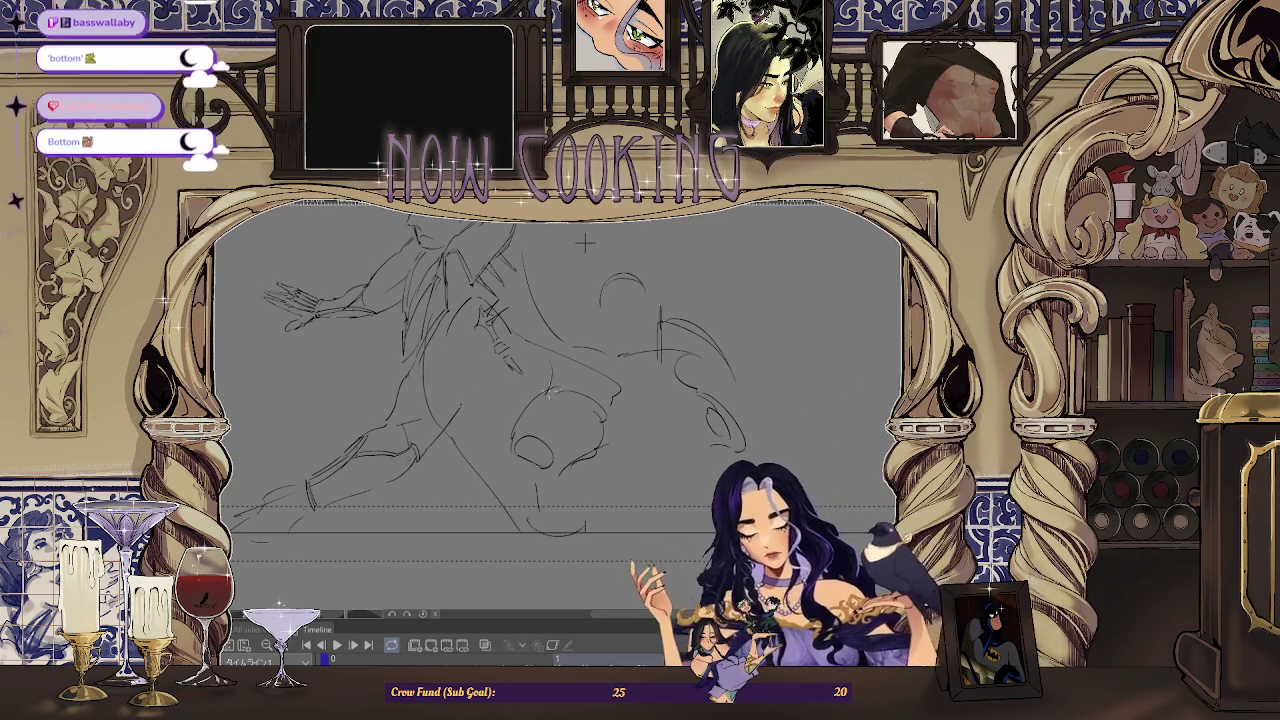
{"action": "key", "text": "Right"}
{"action": "key", "text": "Left"}
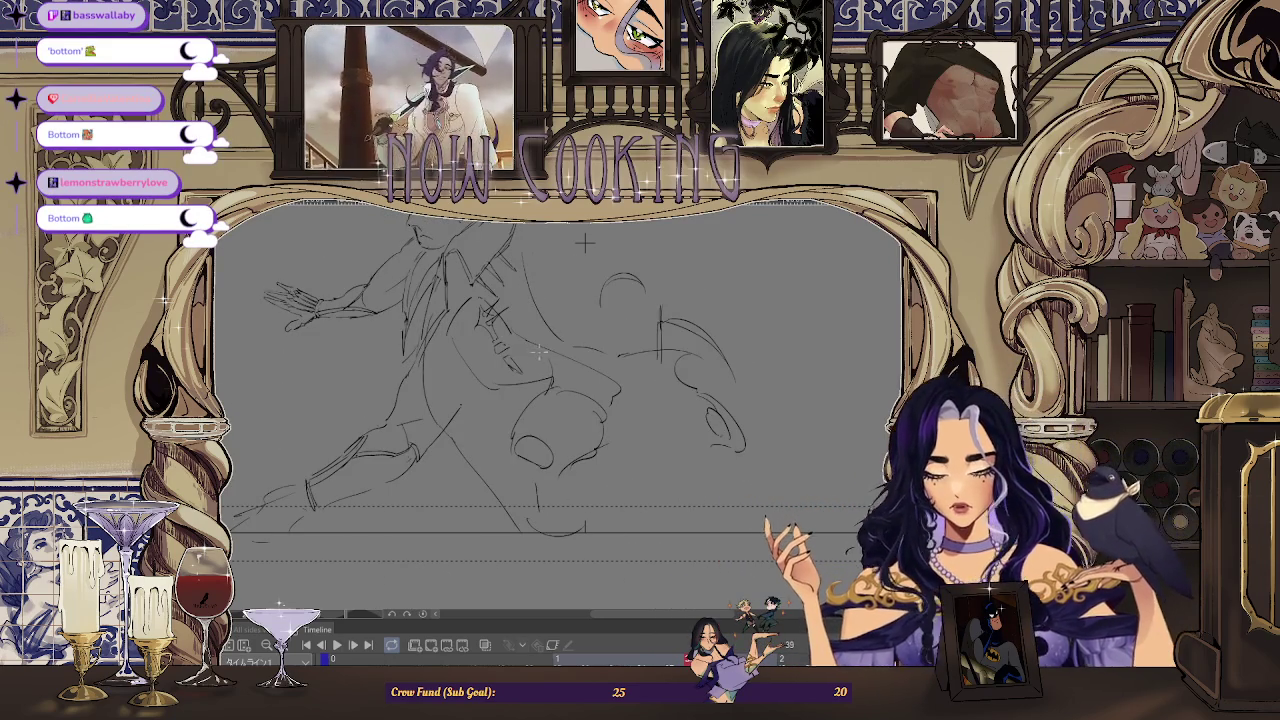
Zoom out and move the timeline playhead to frame 37.
{"action": "scroll", "coordinate": [580, 310], "scroll_direction": "down", "scroll_amount": 3}
{"action": "scroll", "coordinate": [617, 333], "scroll_direction": "down", "scroll_amount": 2}
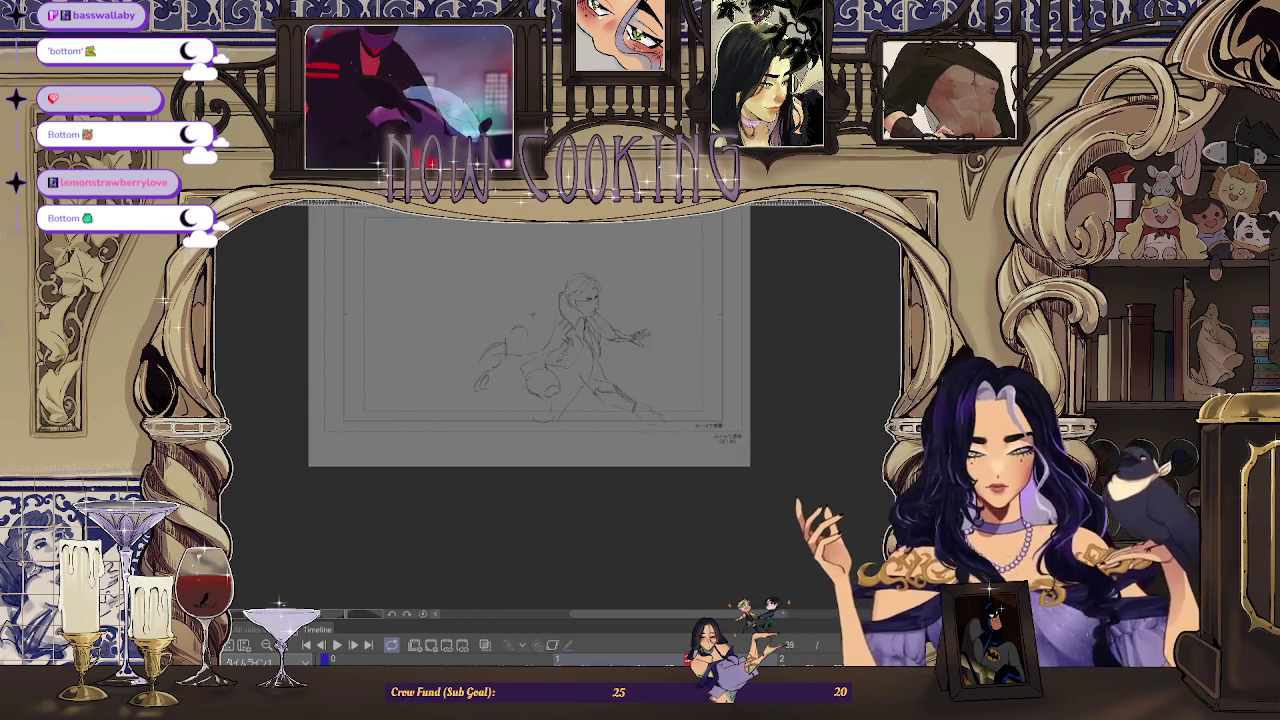
{"action": "left_click_drag", "start_coordinate": [617, 333], "coordinate": [569, 333]}
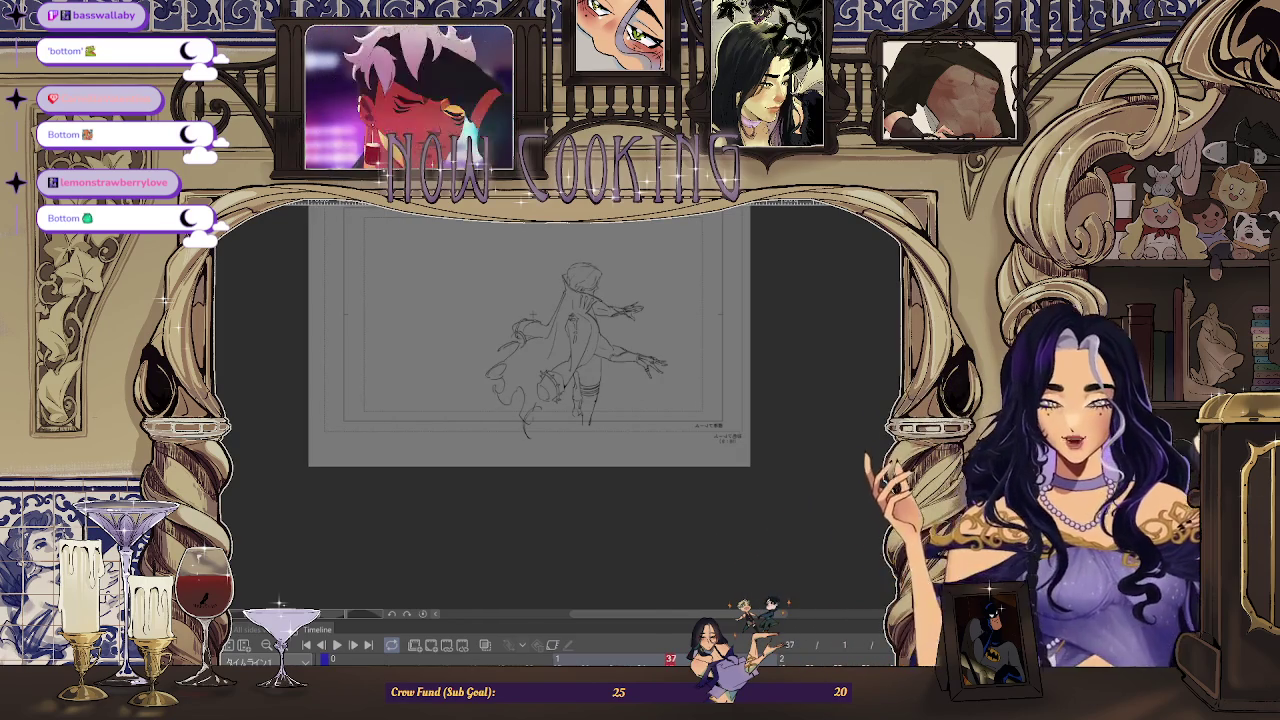